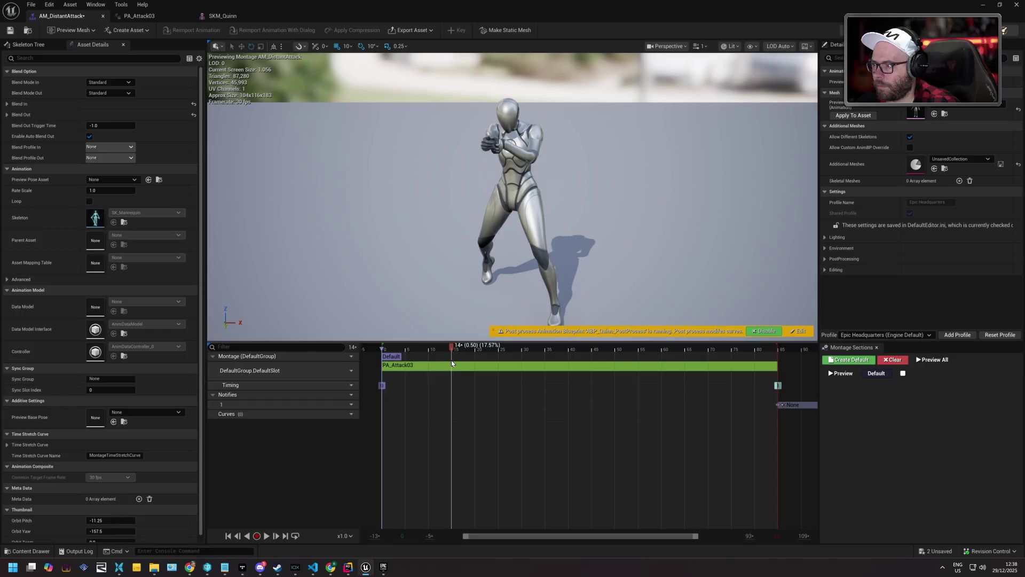
- Nudge the PA_Attack03 segment back to the montage start, then open the PA_Attack03 asset
left_click_drag(385, 365, 396, 367)
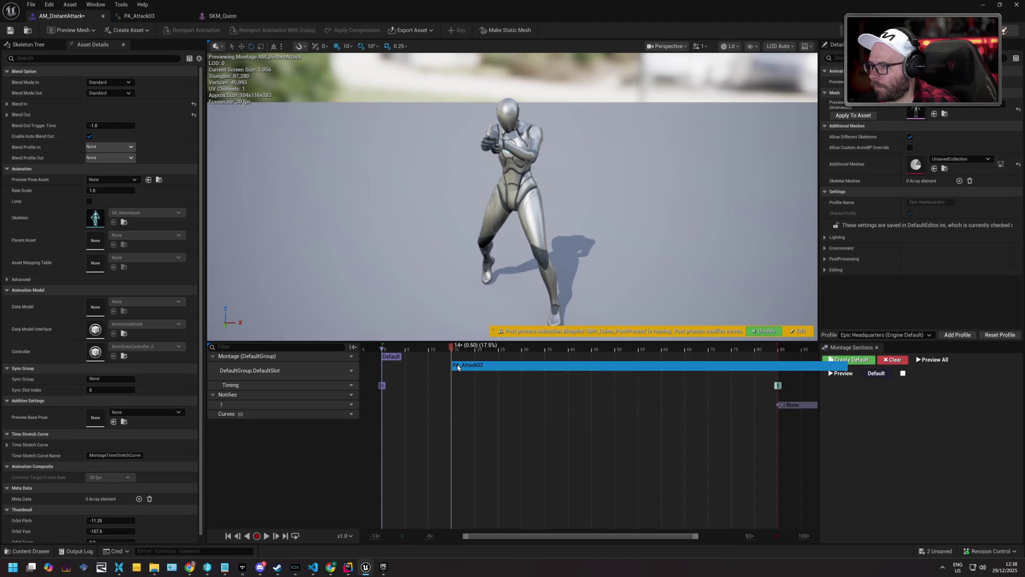
left_click_drag(457, 365, 388, 369)
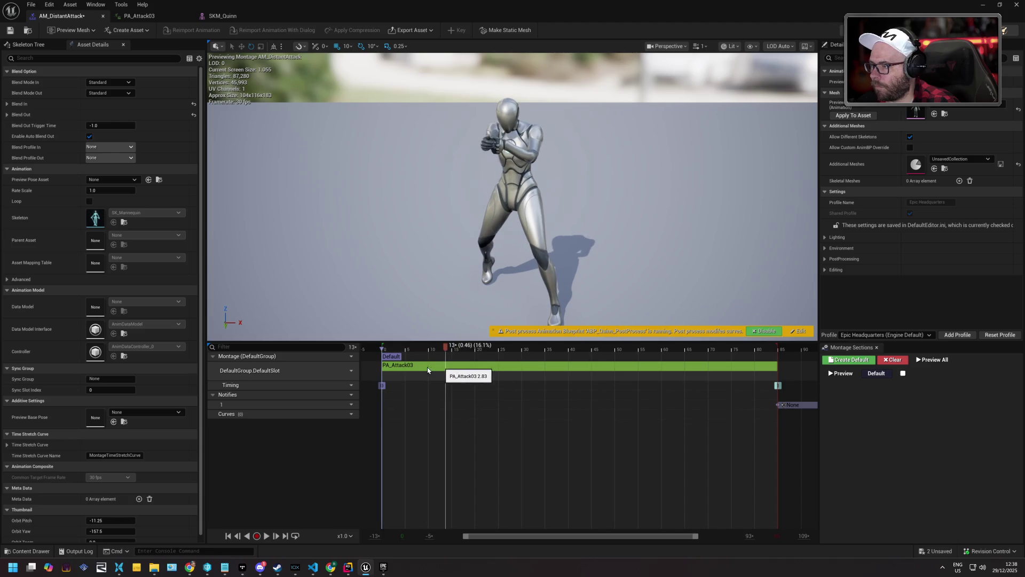
right_click(404, 368)
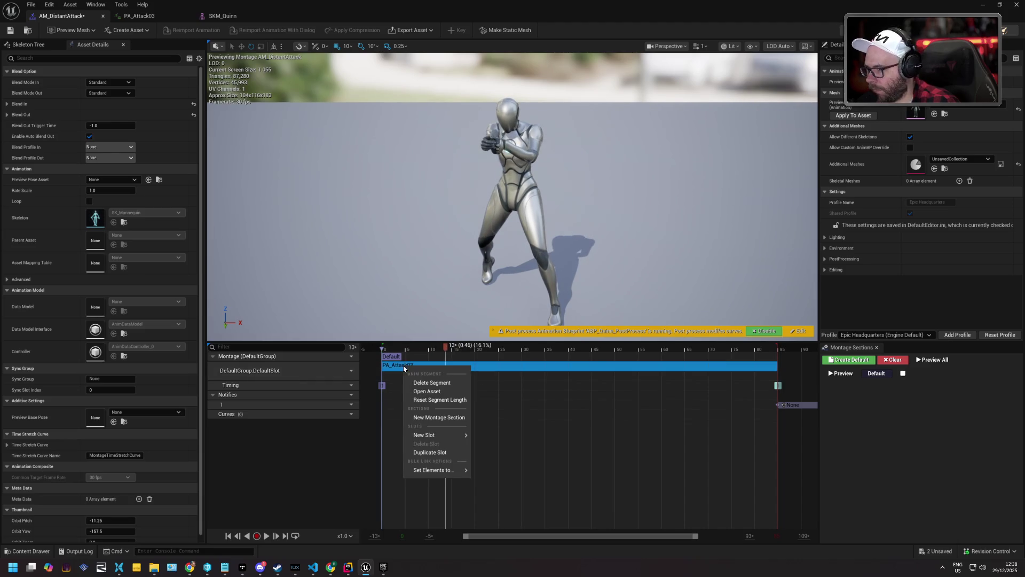
left_click(443, 392)
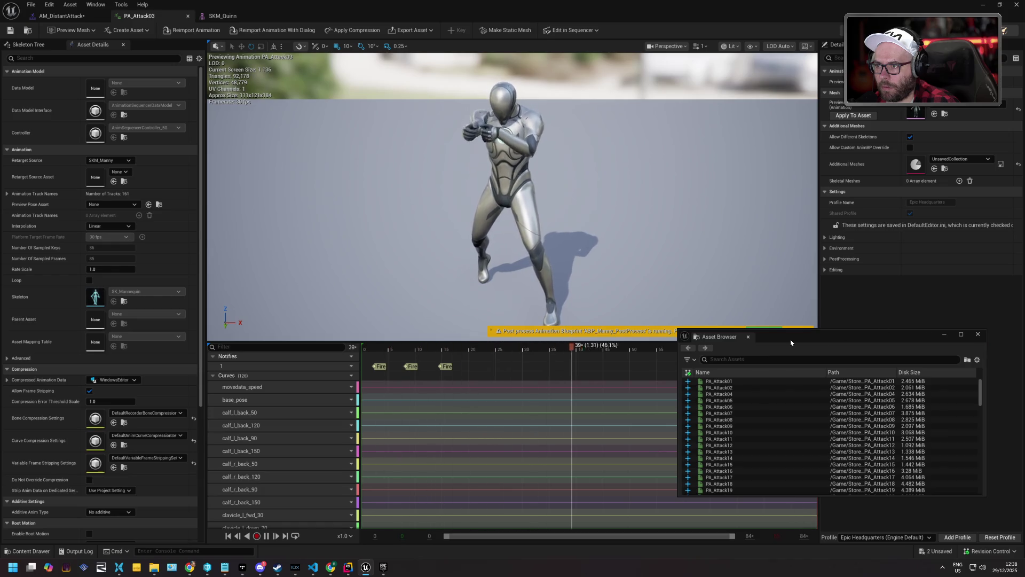
- Move the floating Asset Browser aside and return to the AM_DistantAttack montage tab
left_click_drag(791, 343, 1024, 350)
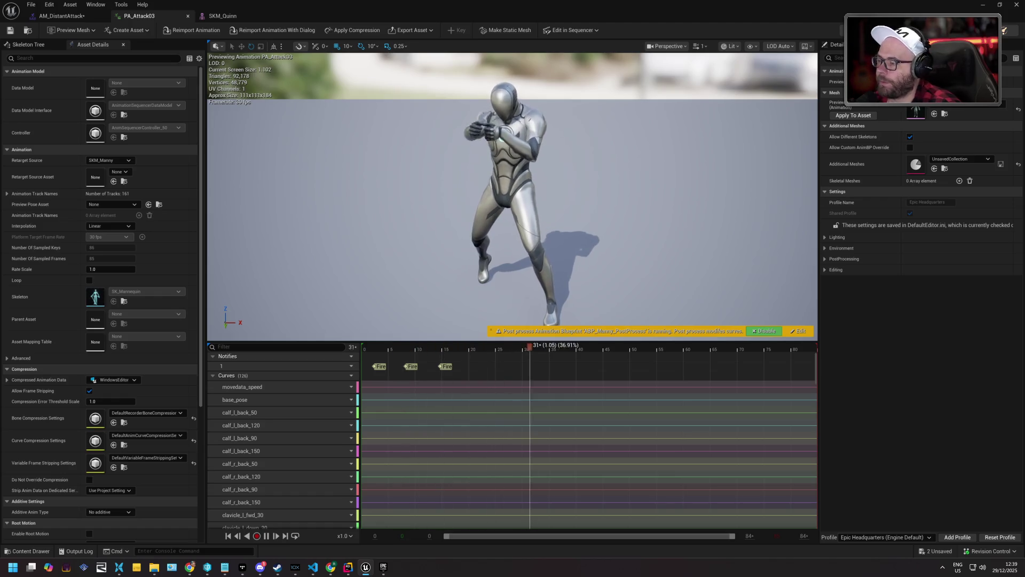
left_click(69, 14)
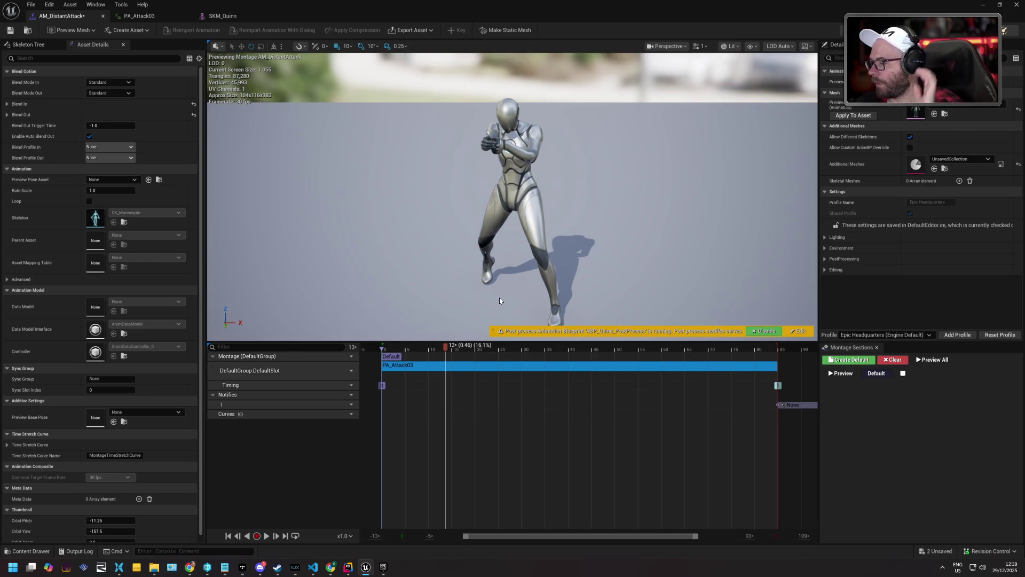
- Check out and save AM_DistantAttack, dismissing the PA_Attack03 segment menu unused
left_click(9, 32)
left_click(542, 372)
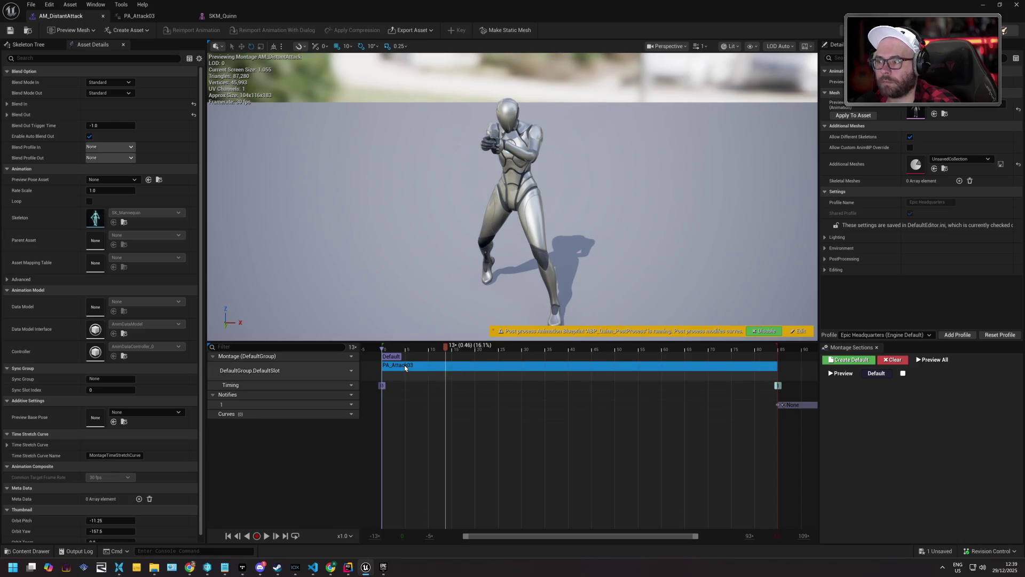
right_click(422, 367)
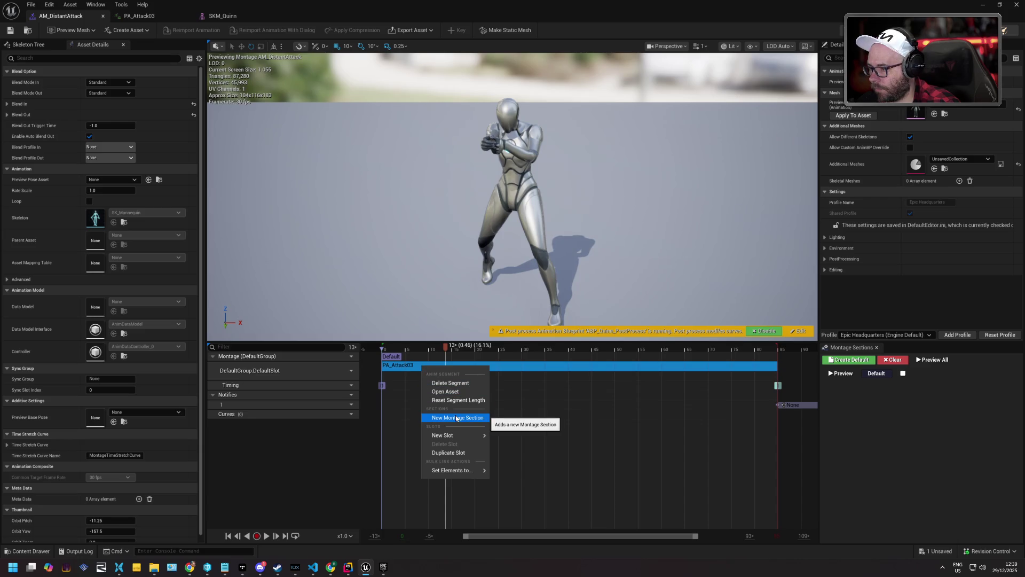
mouse_move(449, 436)
left_click(500, 535)
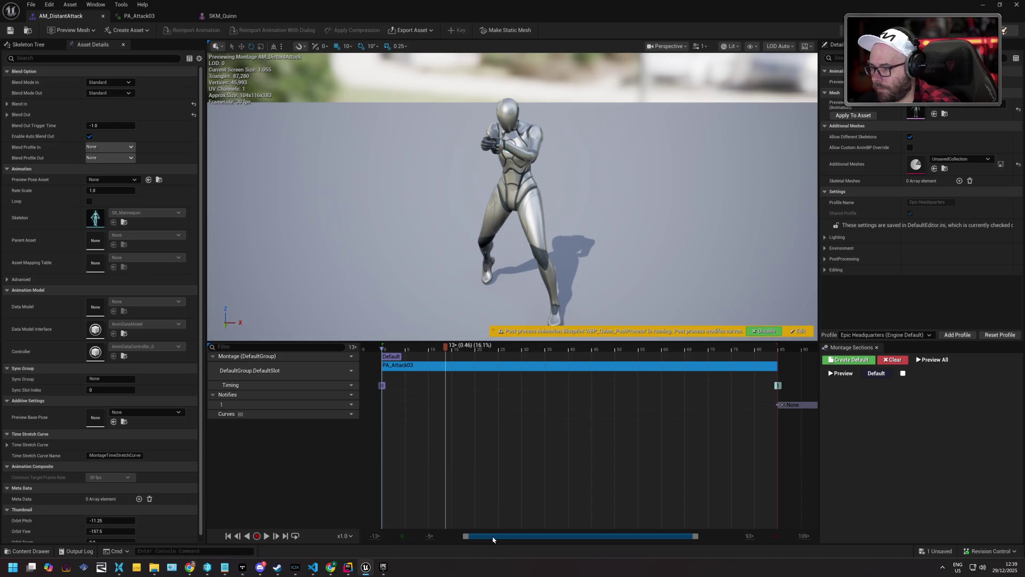
left_click_drag(493, 539, 522, 543)
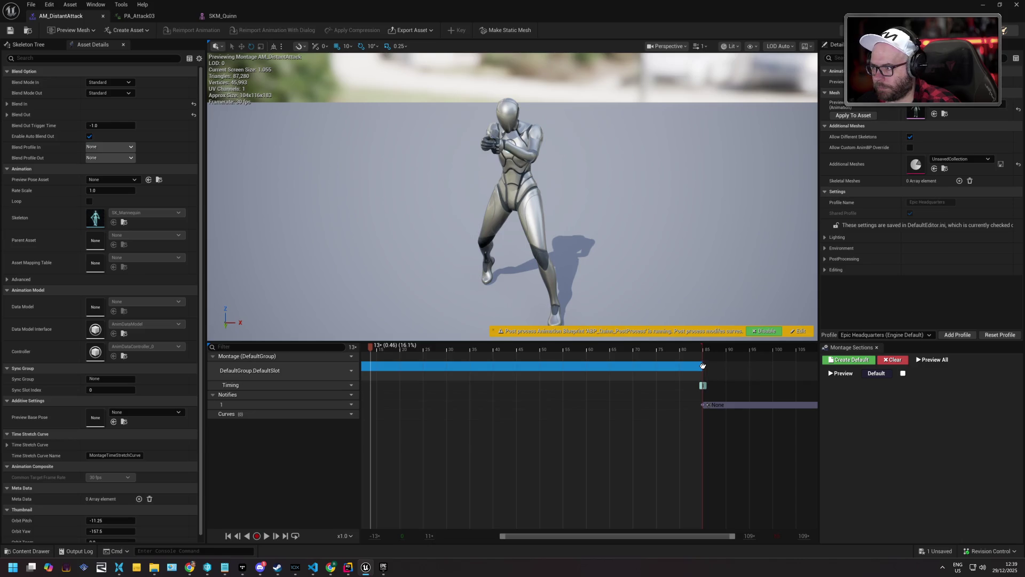
- Scrub frames 81 to 37, test-move and restore the segment, then save and close the montage
left_click(689, 367)
left_click_drag(680, 367, 484, 363)
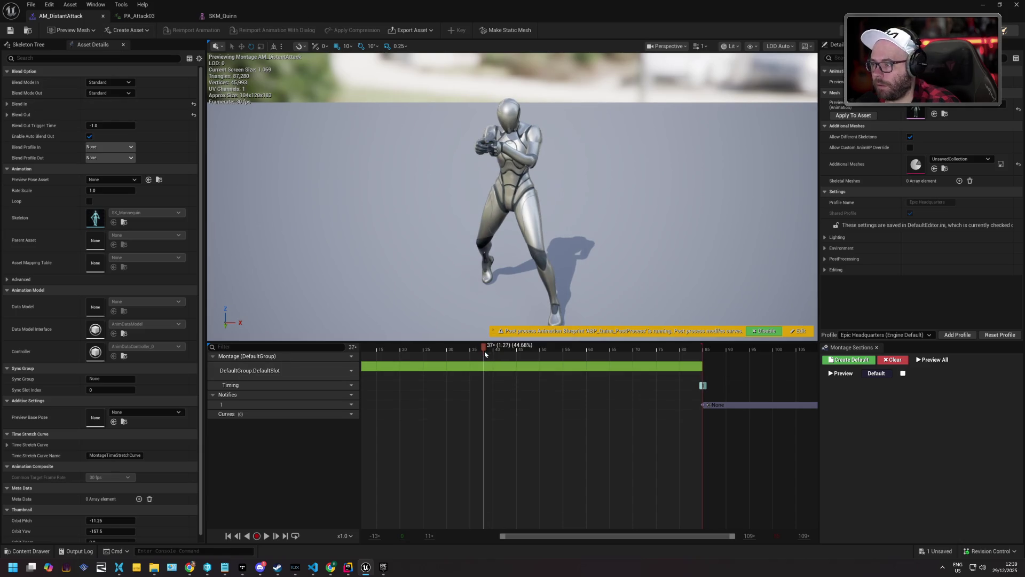
mouse_move(562, 365)
left_mouse_down()
mouse_move(521, 364)
mouse_move(609, 366)
mouse_move(592, 366)
left_mouse_up()
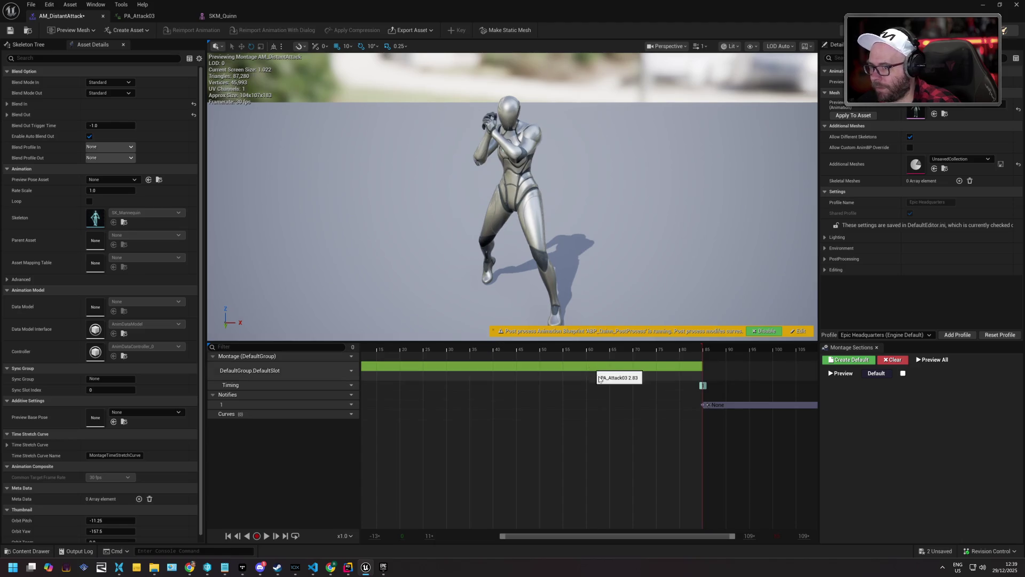
key("ctrl+z")
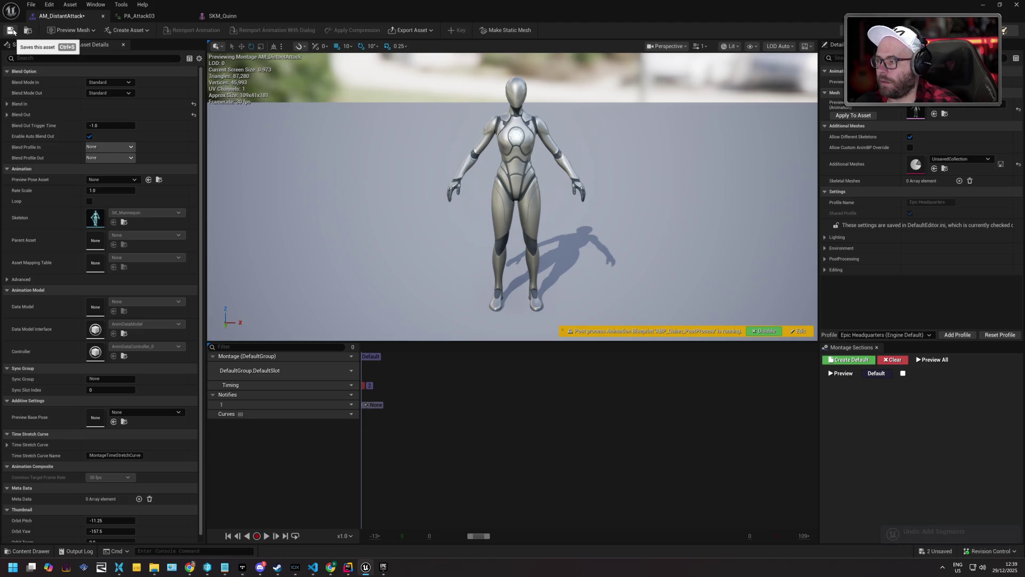
key("ctrl+y")
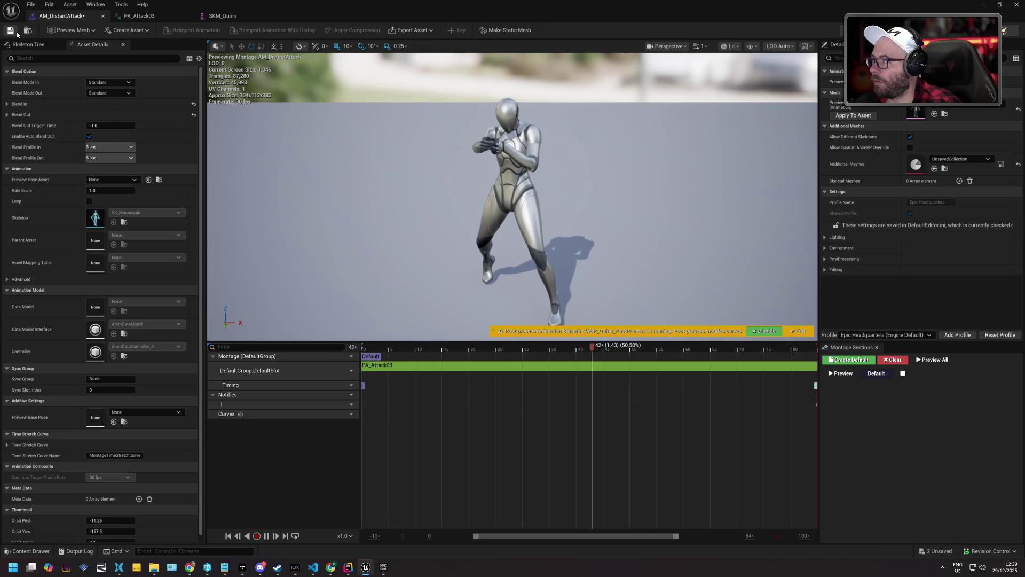
left_click(16, 32)
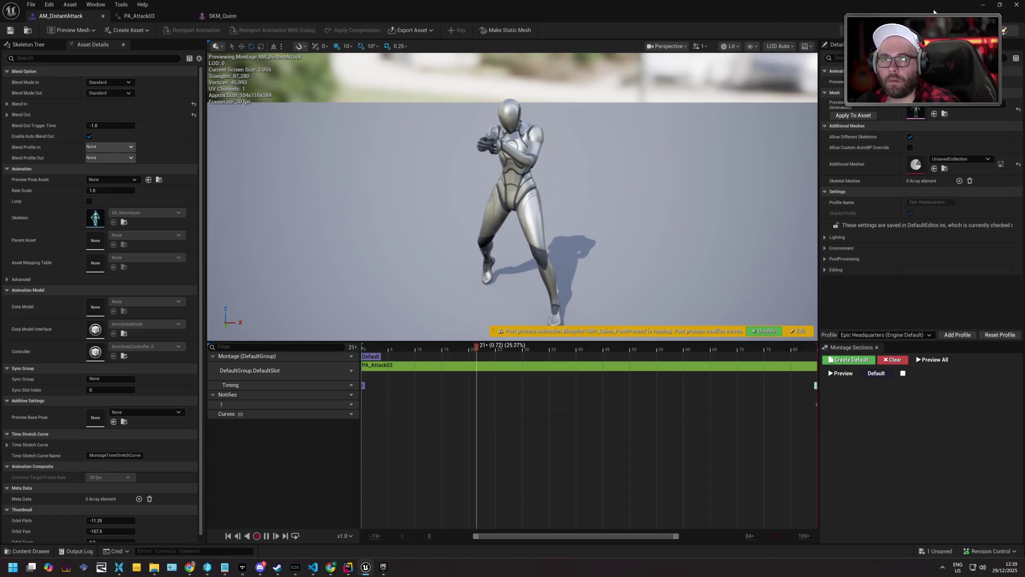
left_click(983, 5)
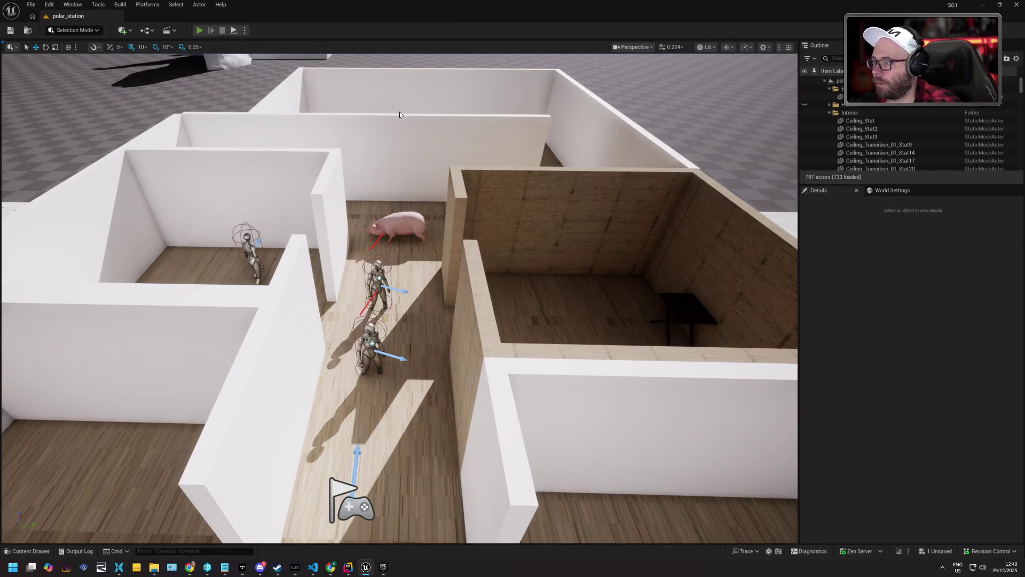
- Play-test polar_station walking the player up the corridor, then stop and return to AM_DistantAttack
key("alt+p")
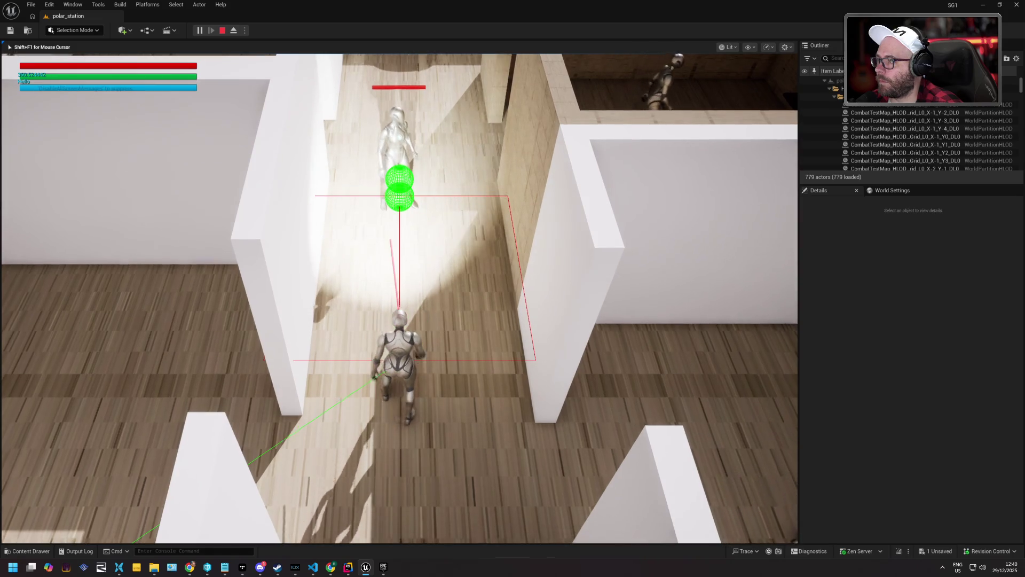
key("w")
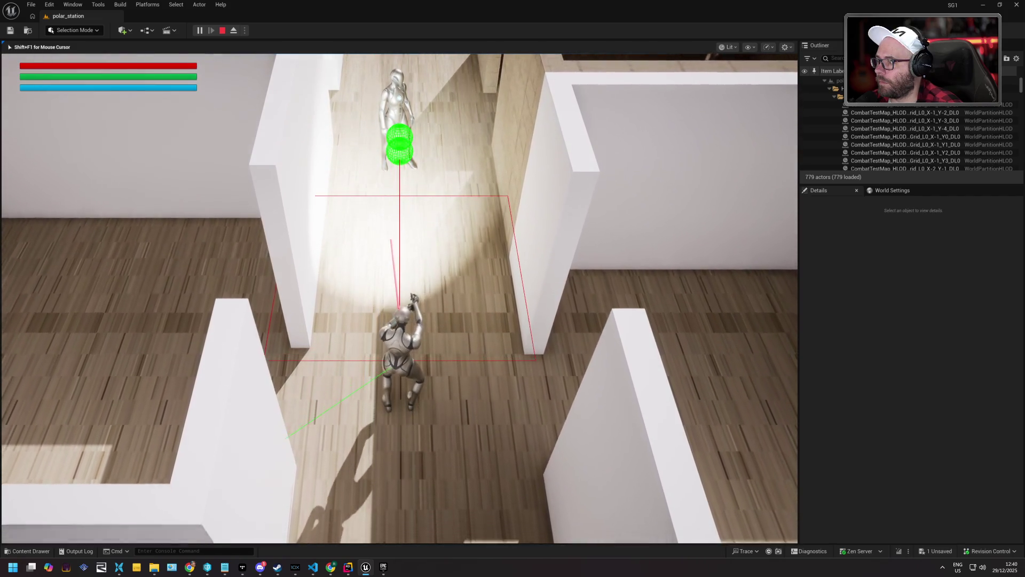
key("w")
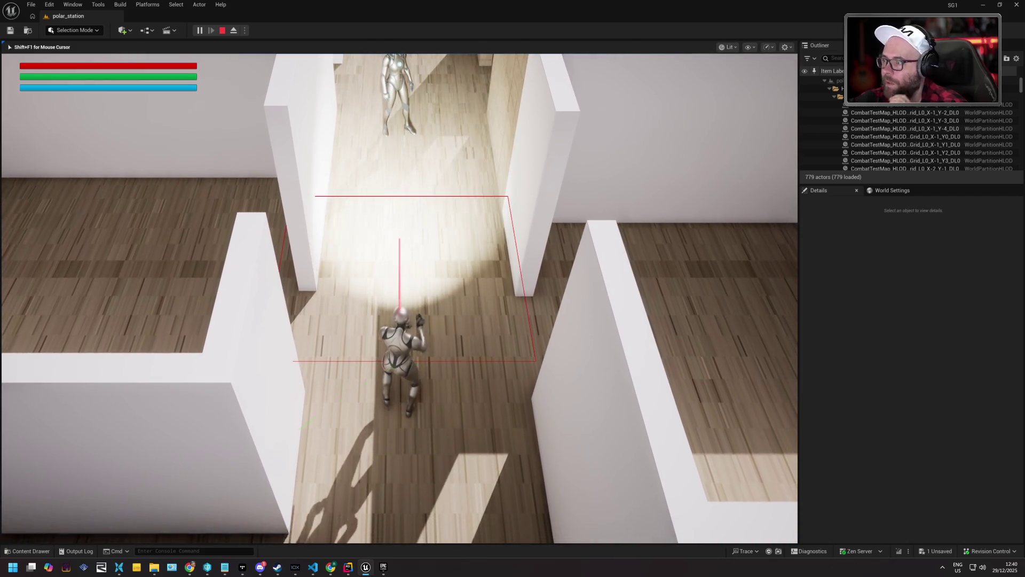
key("Escape")
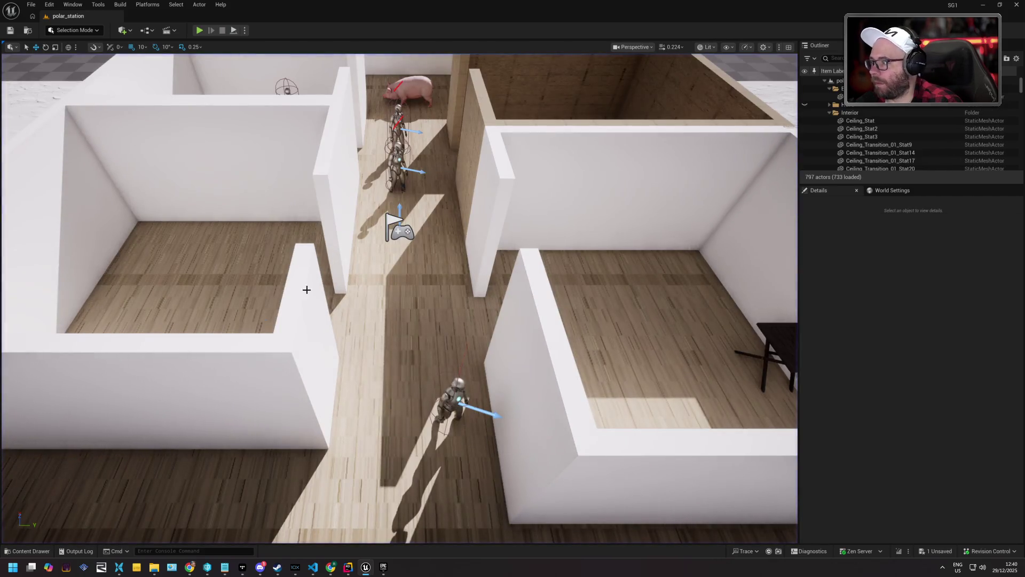
left_click(49, 550)
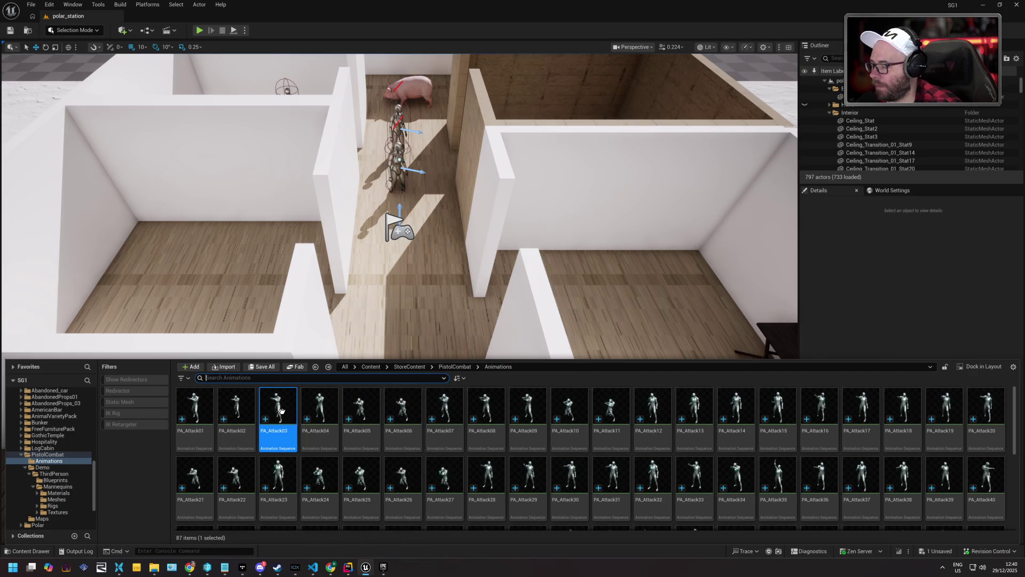
mouse_move(281, 410)
key("alt+Tab")
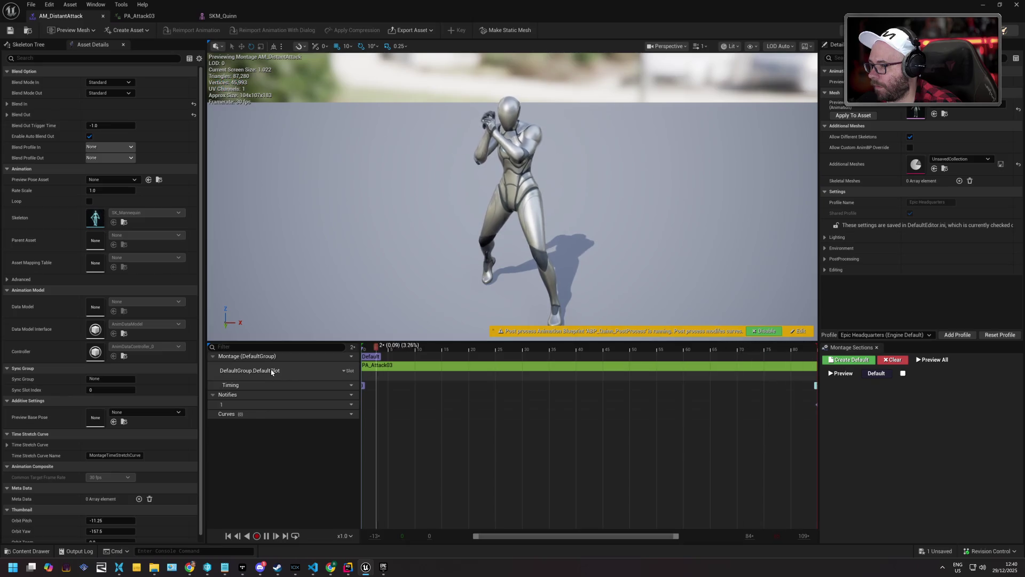
- Try the montage track on the UpperBody and FullBody slots, then set it back to DefaultSlot
left_click(347, 370)
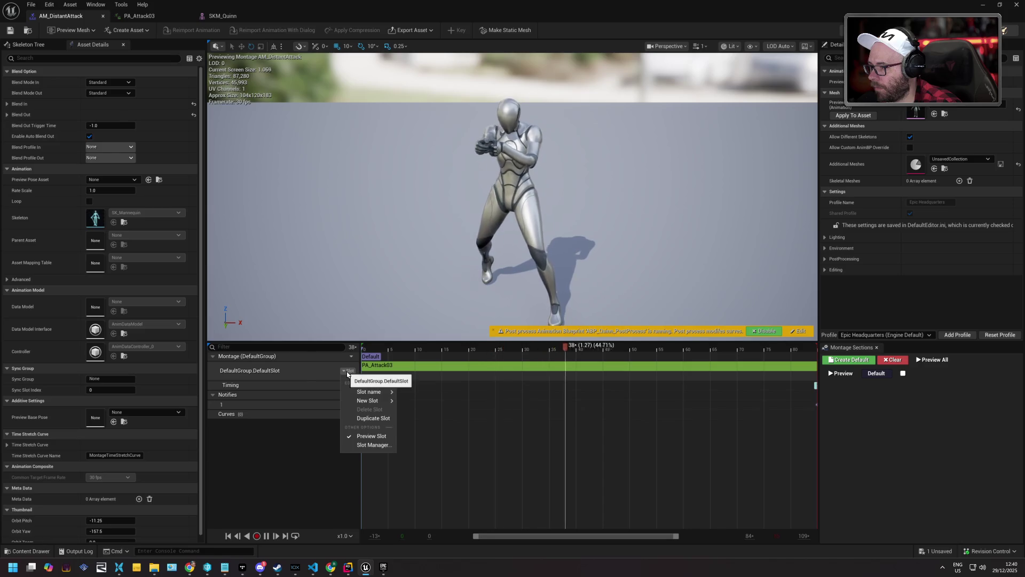
mouse_move(374, 392)
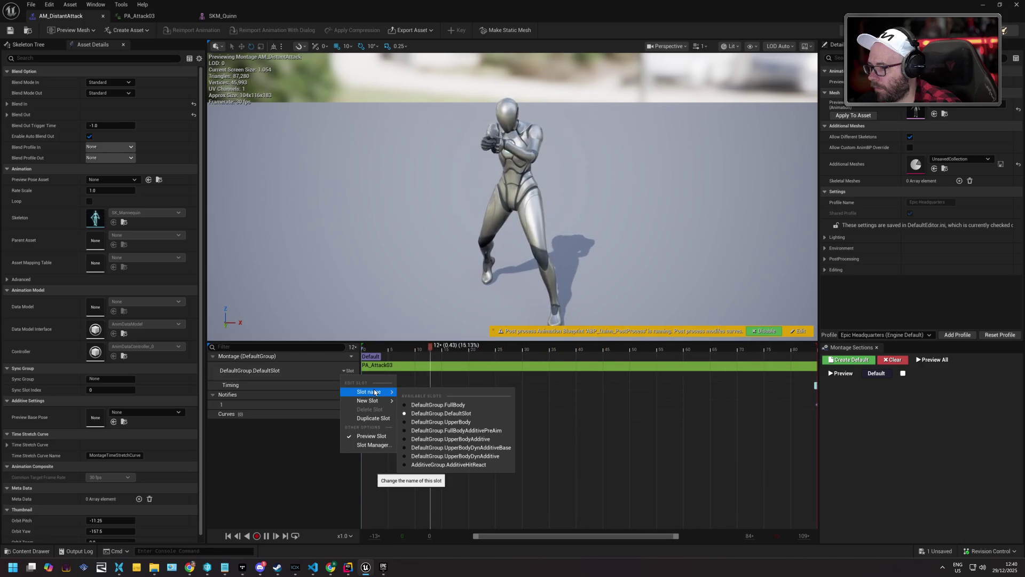
left_click(435, 422)
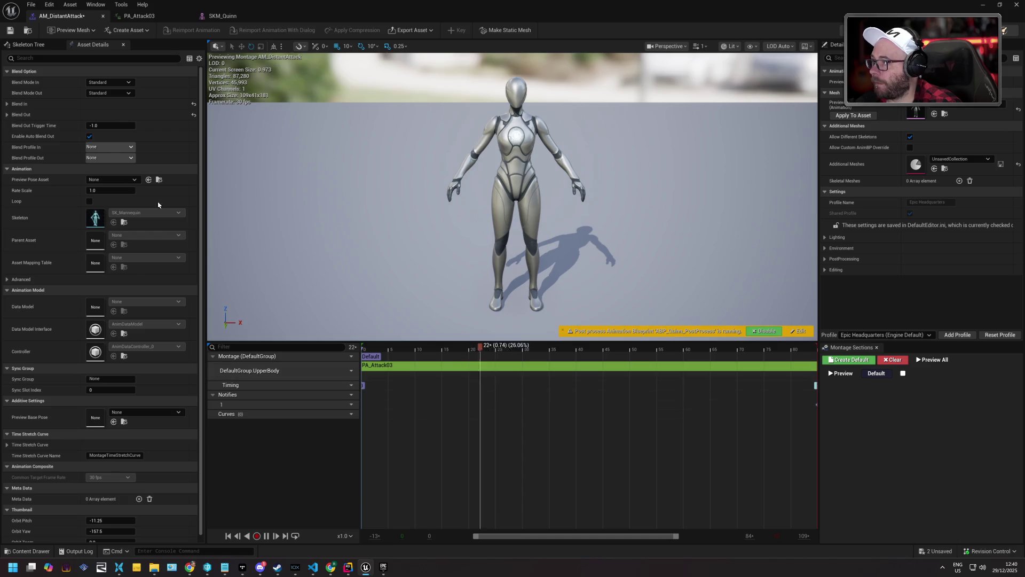
left_click(351, 372)
mouse_move(364, 392)
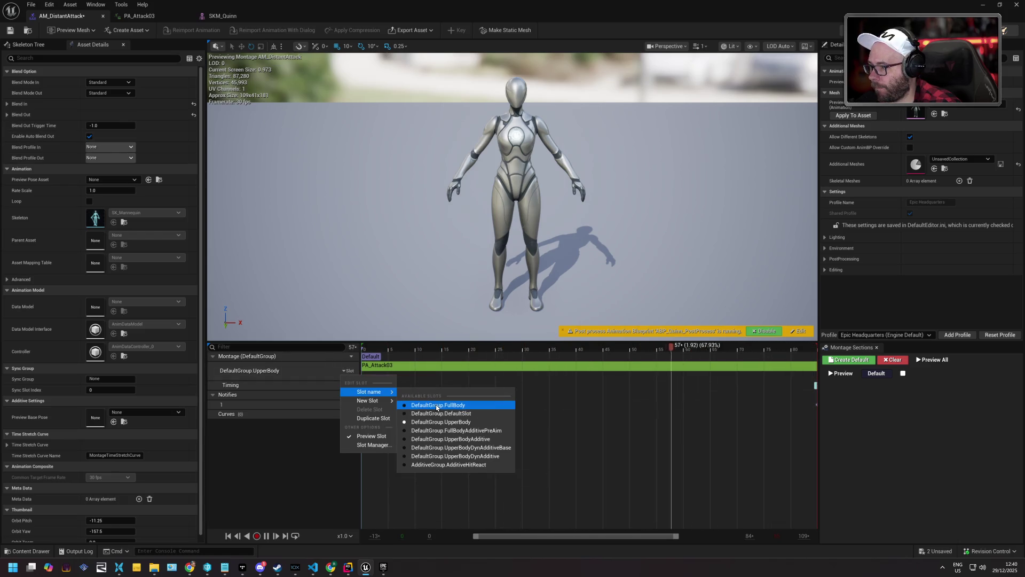
left_click(435, 404)
left_click(349, 371)
mouse_move(368, 395)
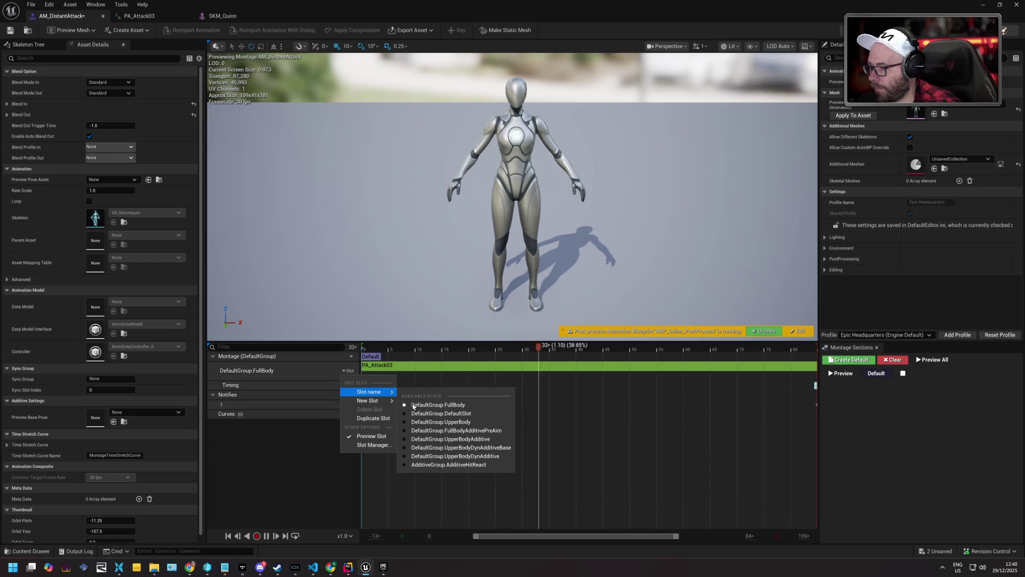
left_click(419, 415)
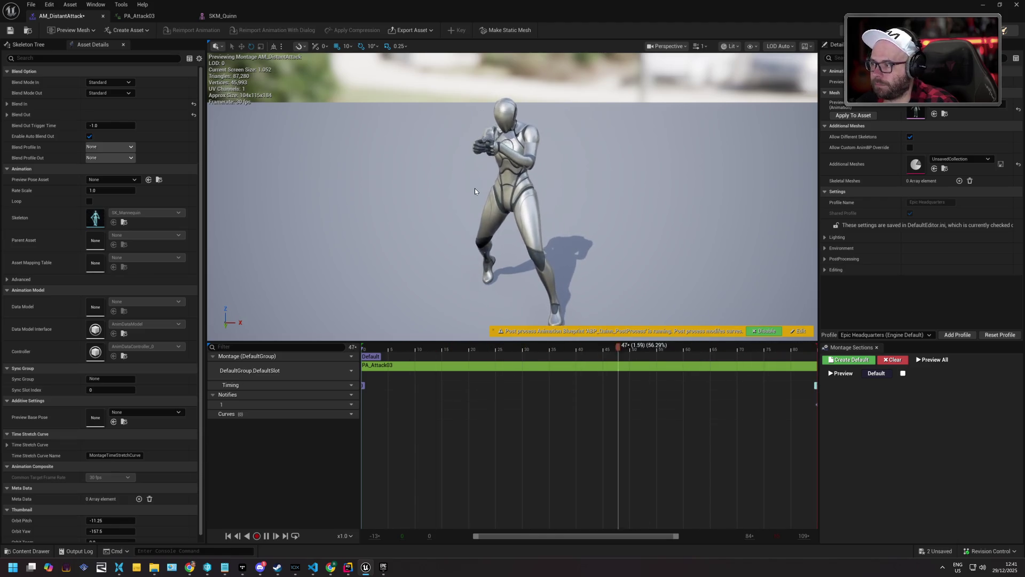
- Save the montage and all unsaved content including Player_Shooting, then bring up Revision Control actions
left_click(10, 31)
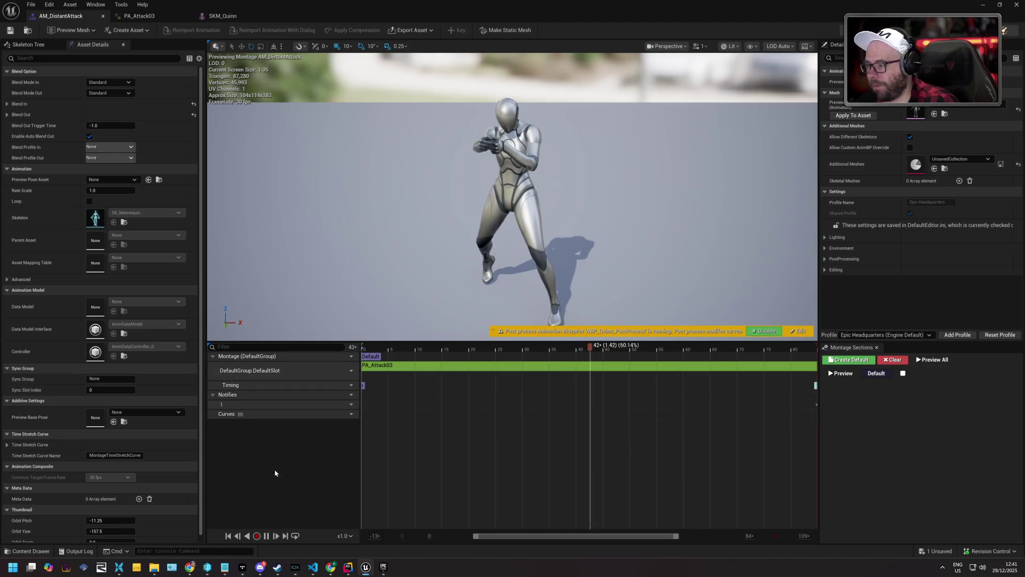
left_click(31, 551)
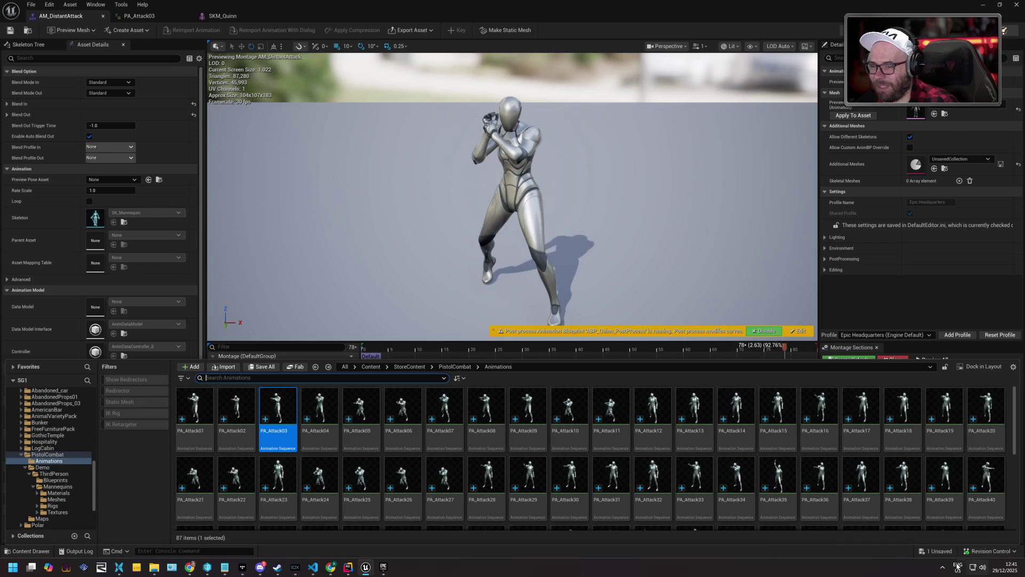
left_click(940, 552)
left_click(589, 376)
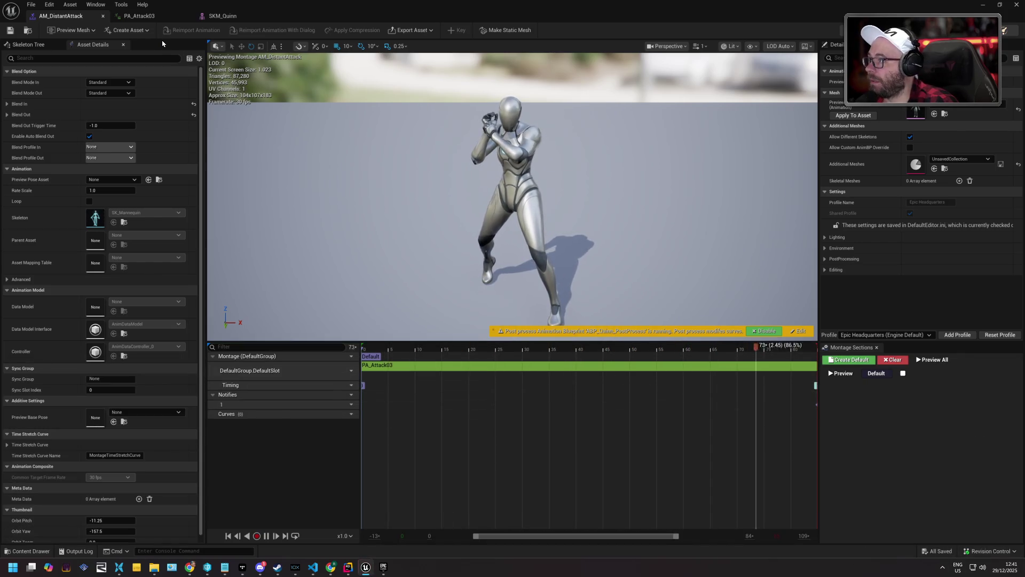
left_click(989, 552)
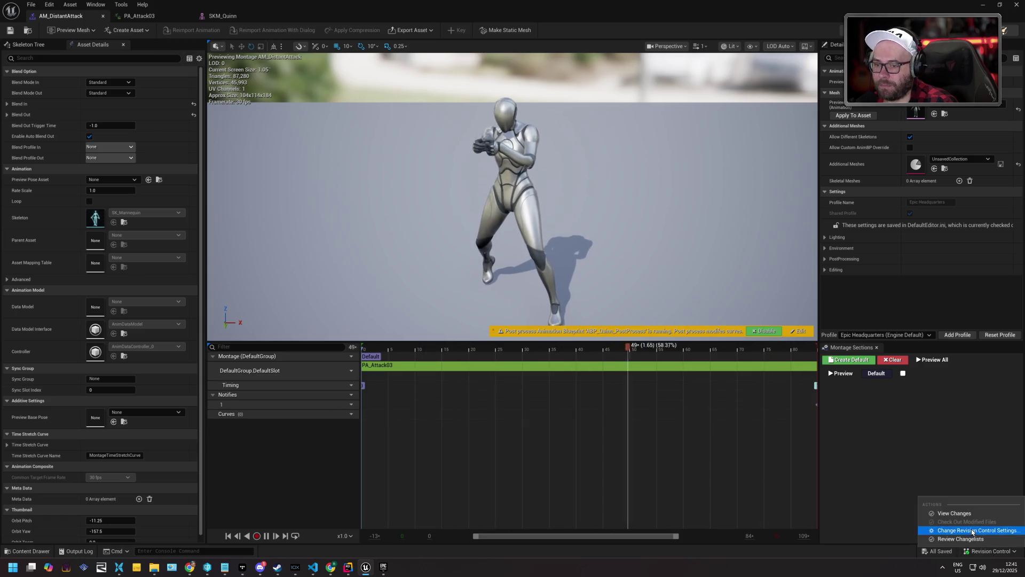
- Submit the default changelist's 207 pending files from the View Changes window
left_click(972, 513)
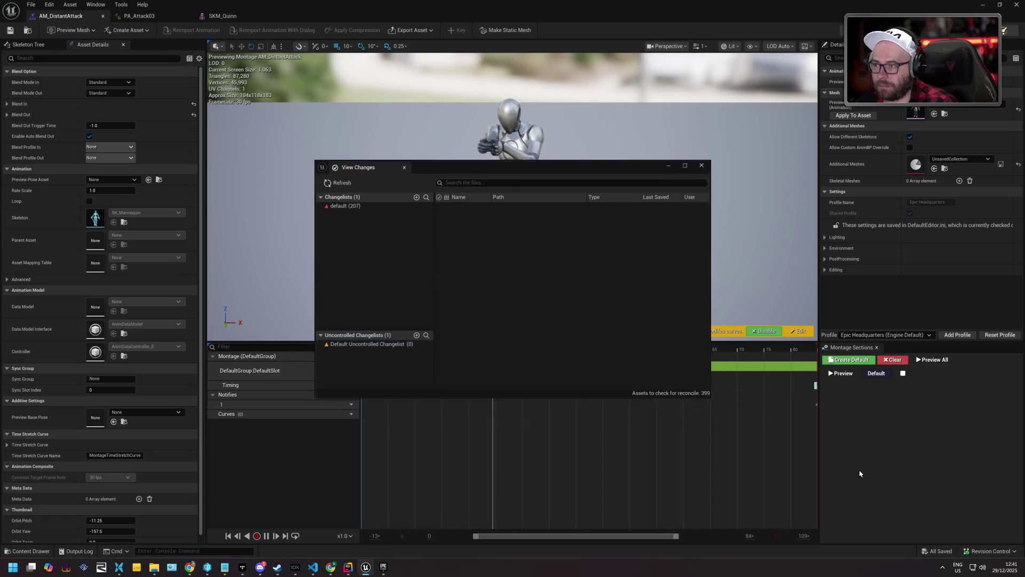
left_click(356, 206)
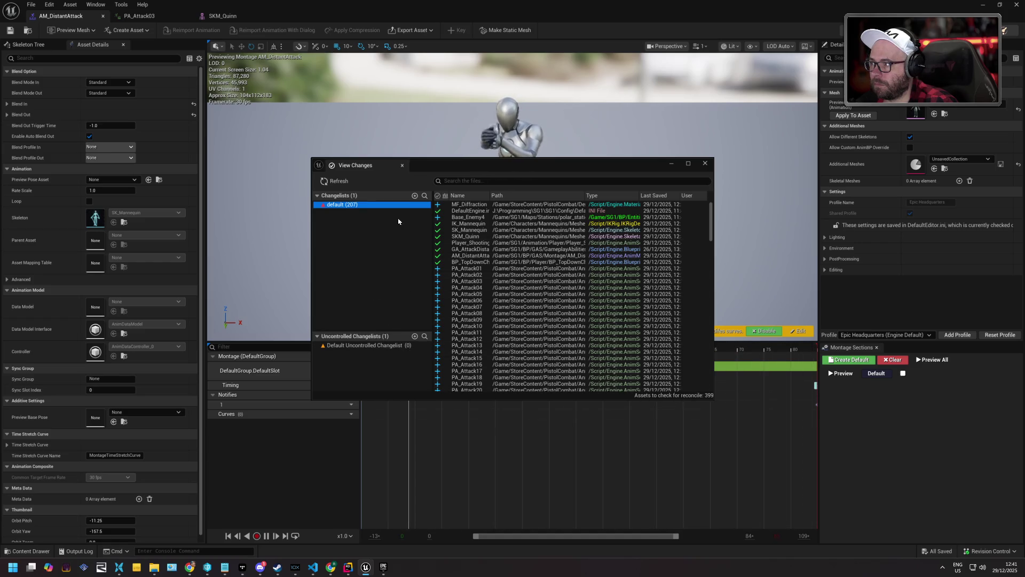
right_click(377, 205)
left_click(390, 211)
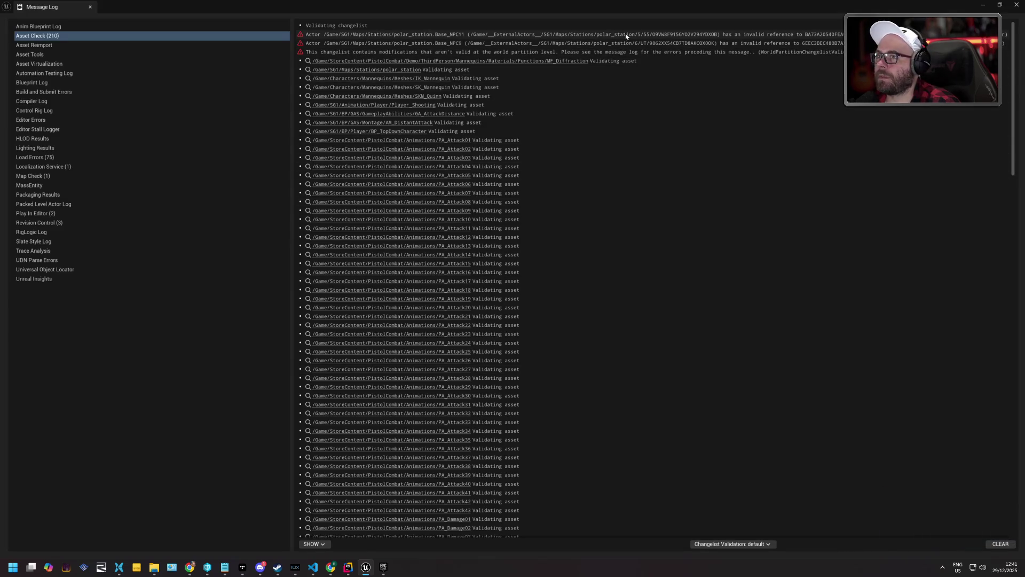
- Inspect the invalid reference error, then close the message log, montage editor and changes window
left_click(658, 36)
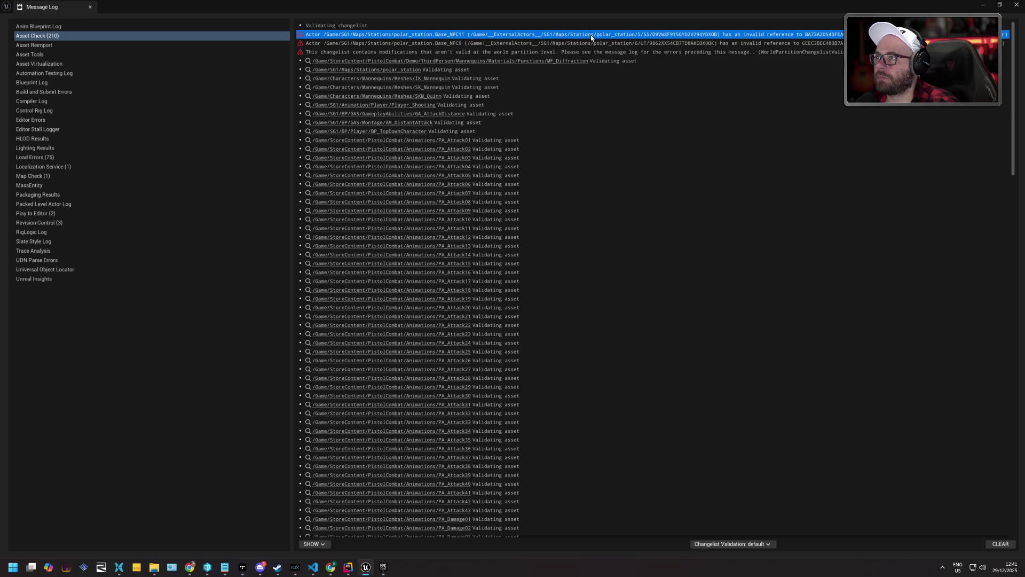
left_click(90, 7)
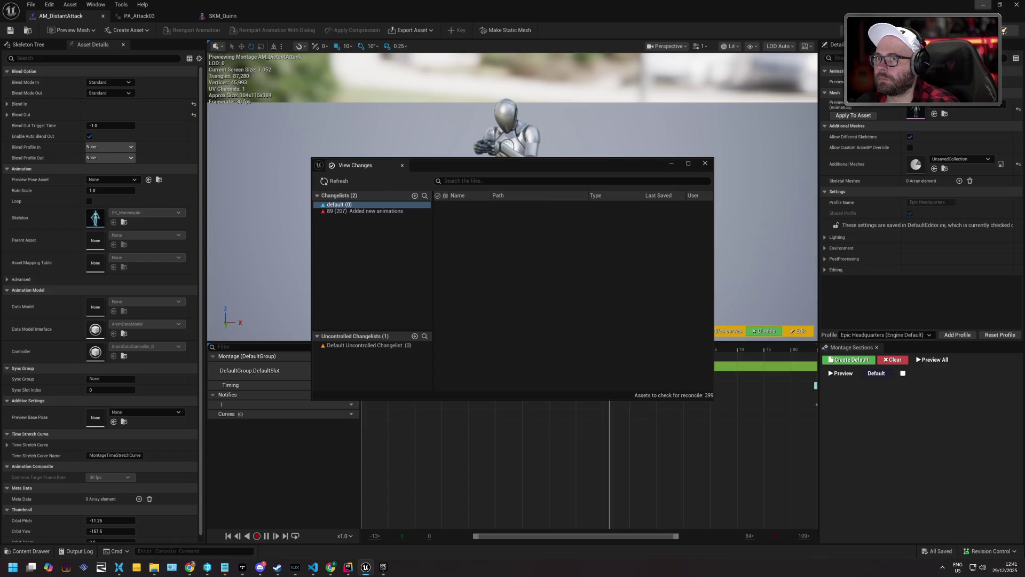
left_click(1018, 5)
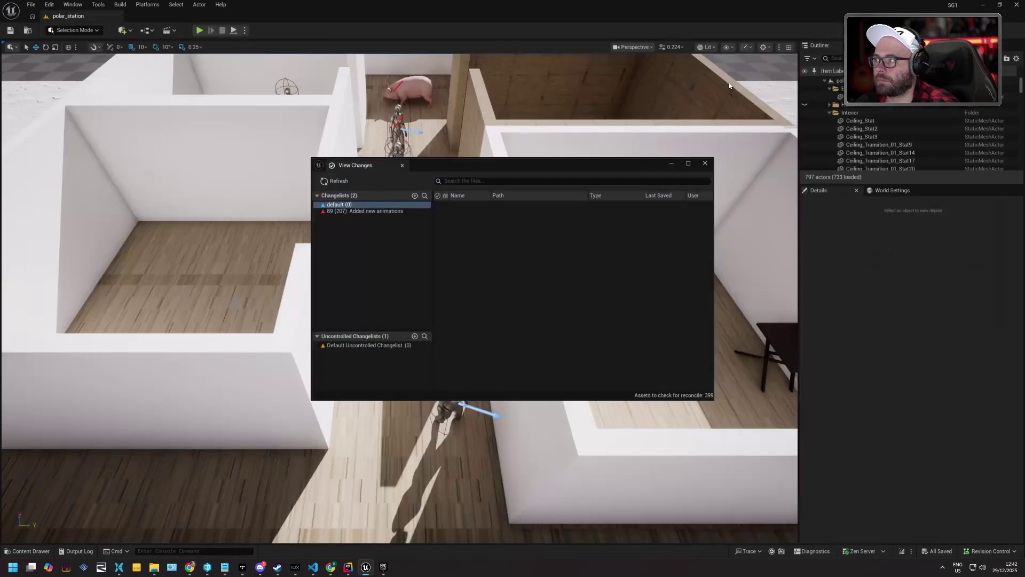
left_click(701, 164)
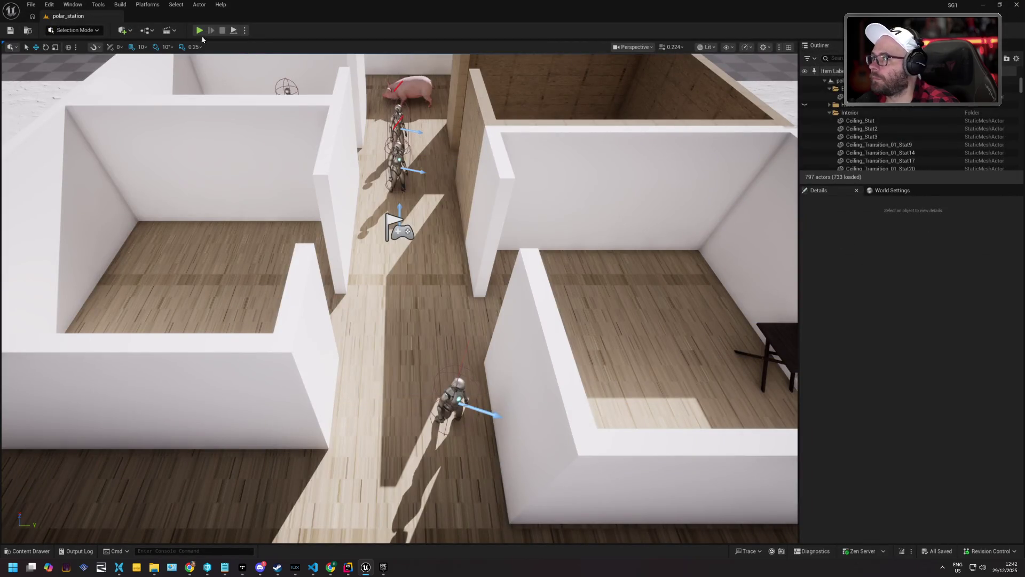
- Run a Map Check on polar_station (0 errors, 71 warnings), close the log, and switch to P4V
left_click(98, 5)
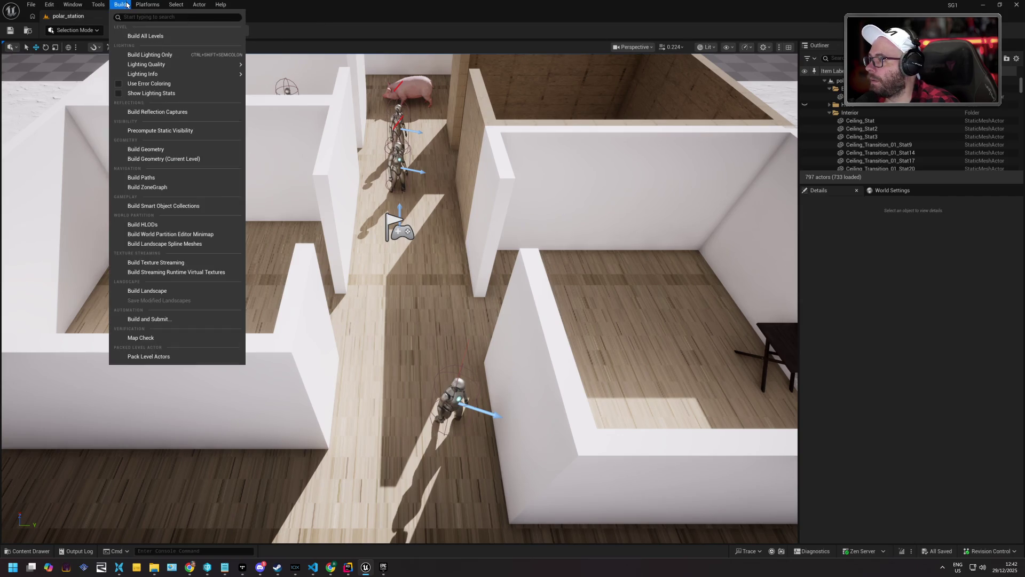
left_click(180, 340)
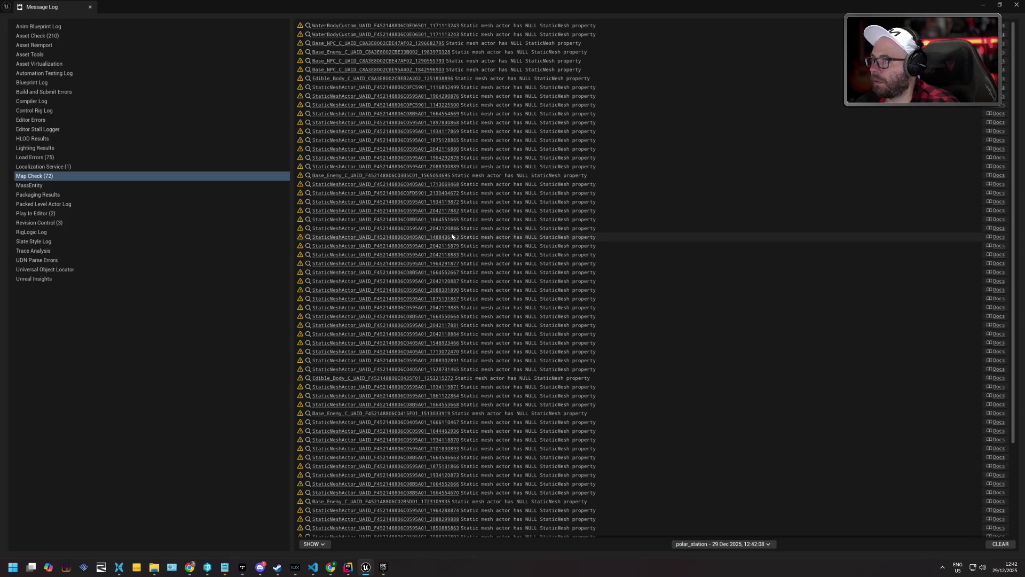
scroll(398, 61, "down", 5)
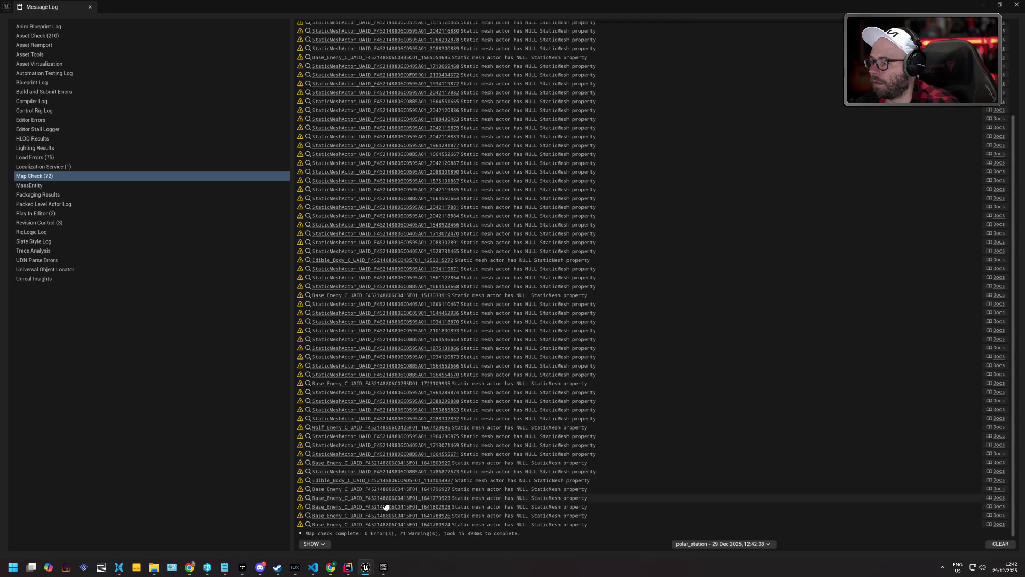
left_click(1017, 4)
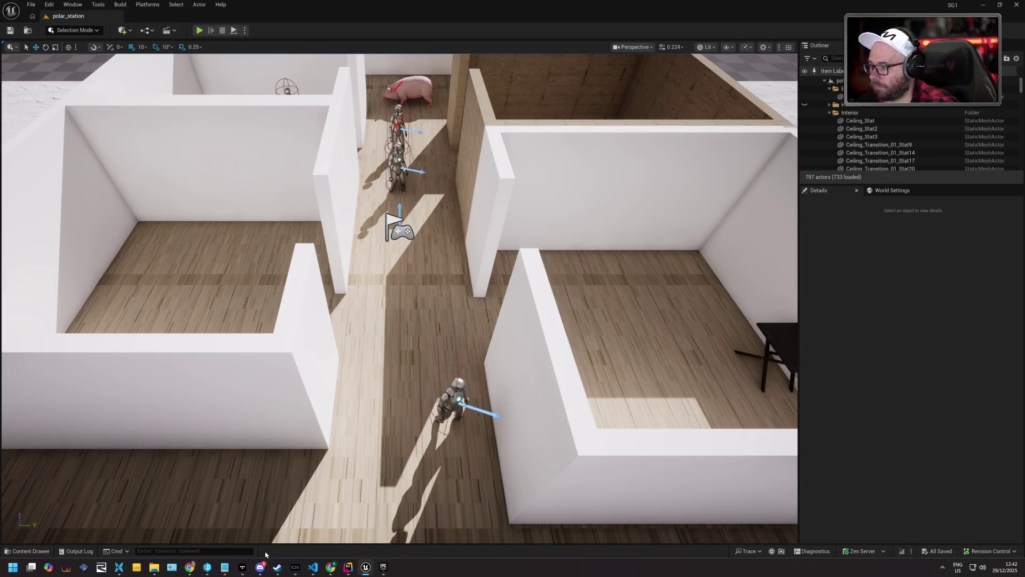
left_click(209, 569)
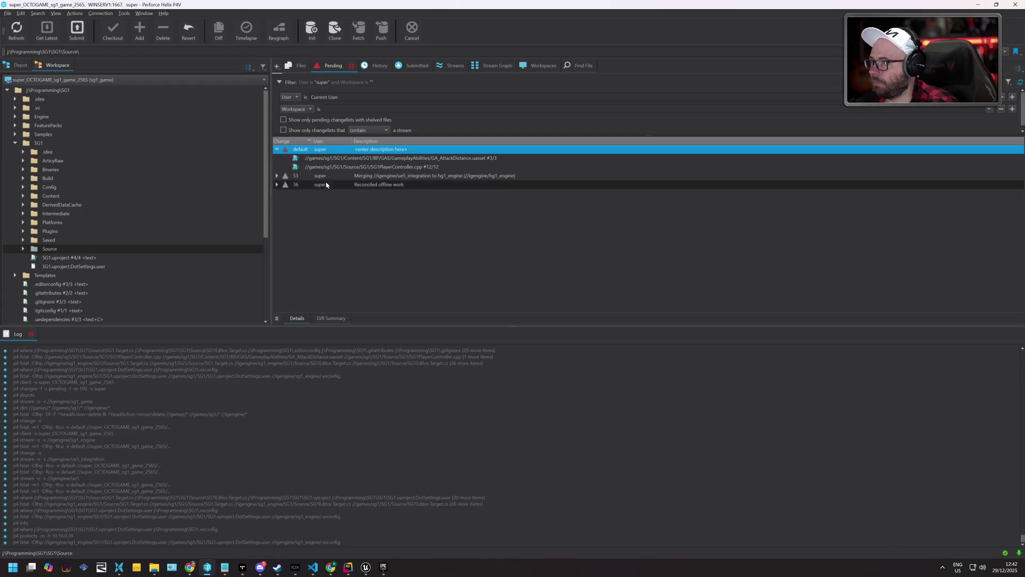
- Submit changelist 89 in P4V (196 files added, 11 edited) and return to Unreal
left_click(315, 159)
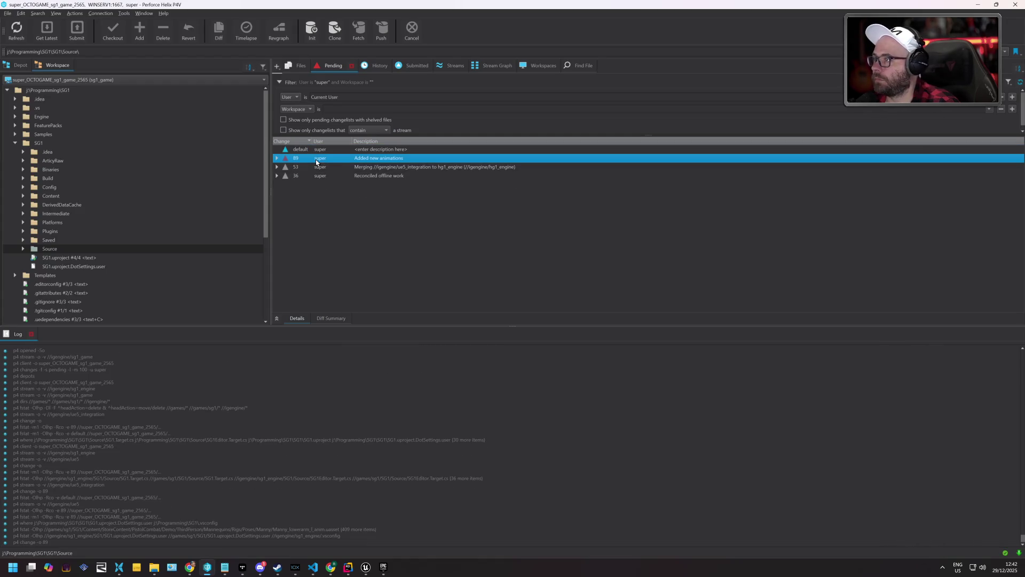
right_click(316, 160)
left_click(331, 166)
left_click(538, 397)
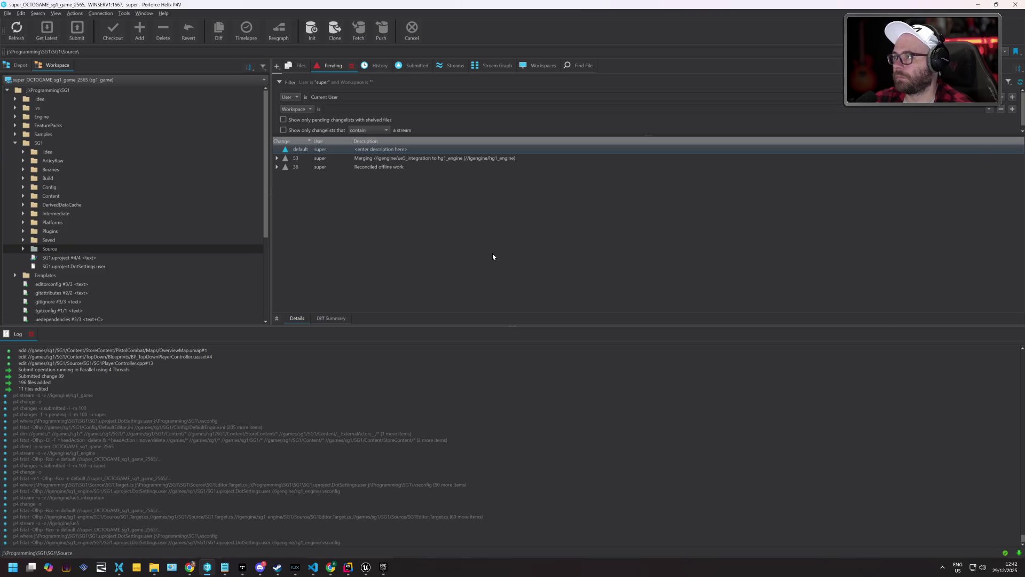
left_click(366, 567)
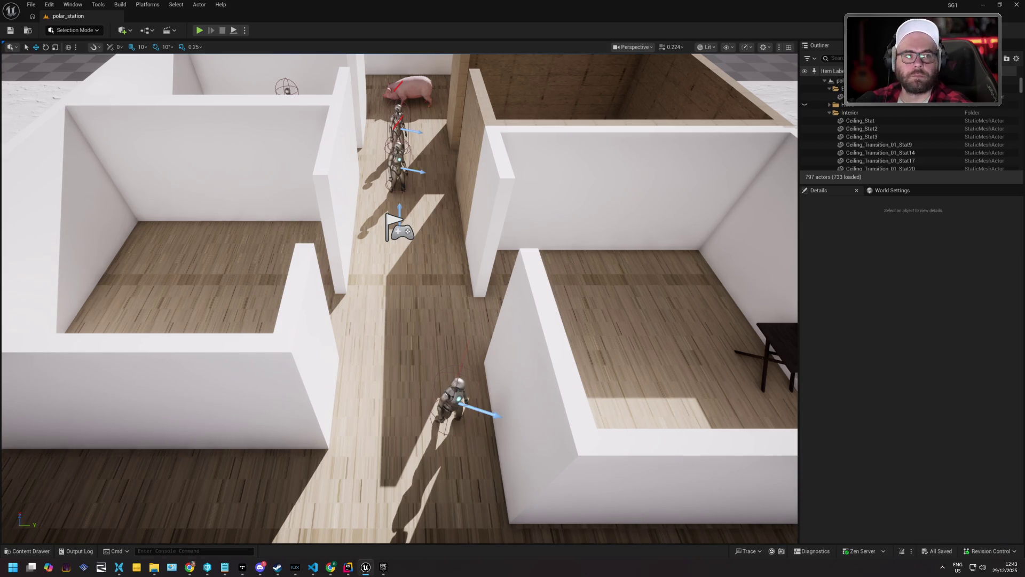
mouse_move(468, 337)
left_mouse_down()
mouse_move(470, 272)
mouse_move(472, 355)
left_mouse_up()
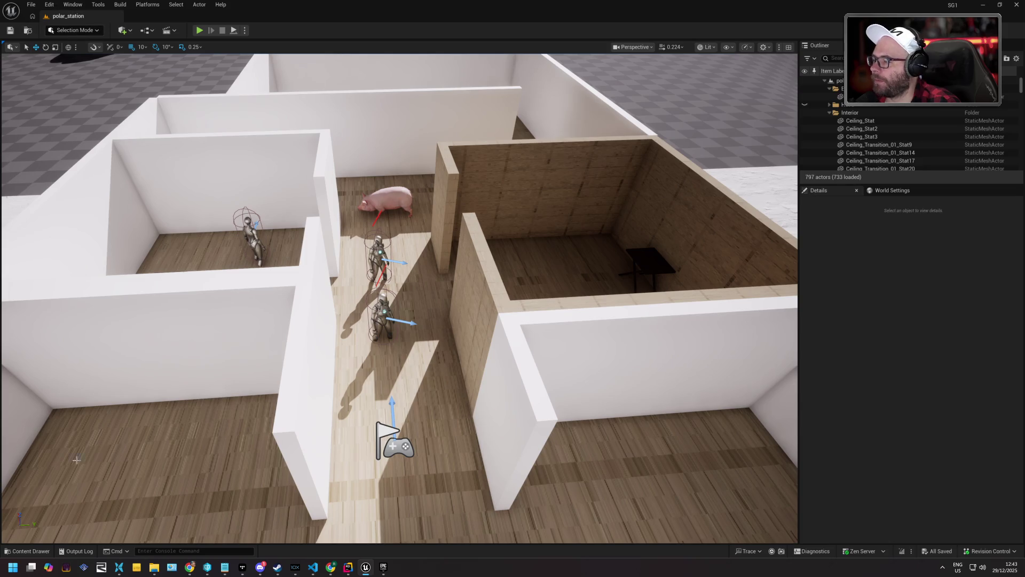
left_click(27, 551)
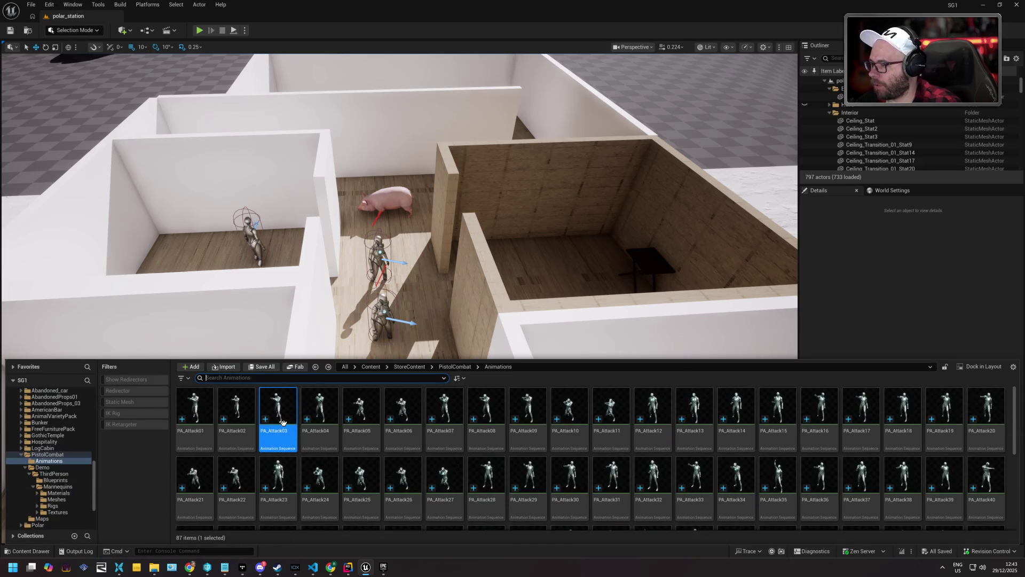
- Open PA_Attack03, scroll its Asset Details, and expand then collapse the preview PostProcessing settings
double_click(279, 402)
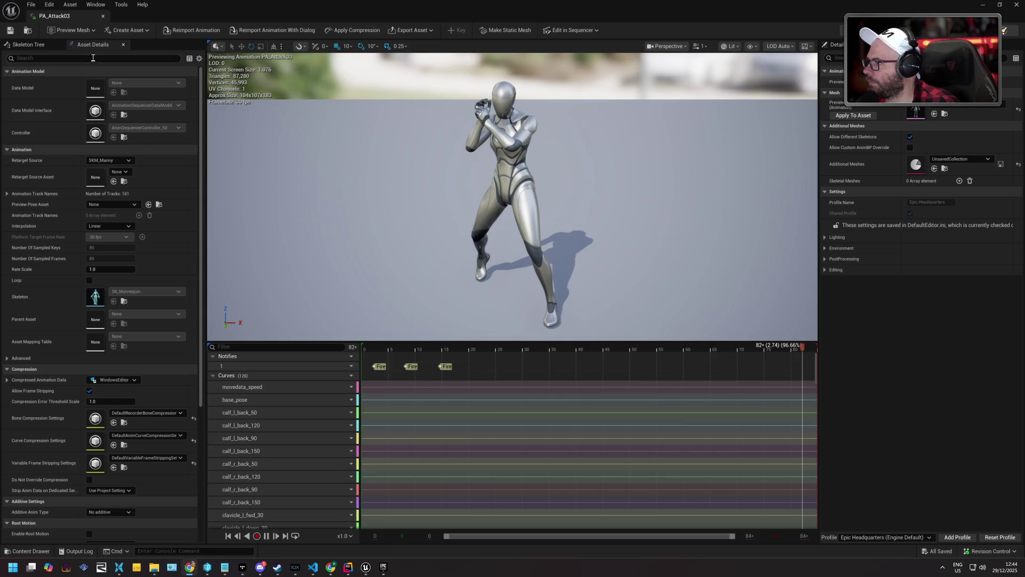
scroll(63, 110, "down", 5)
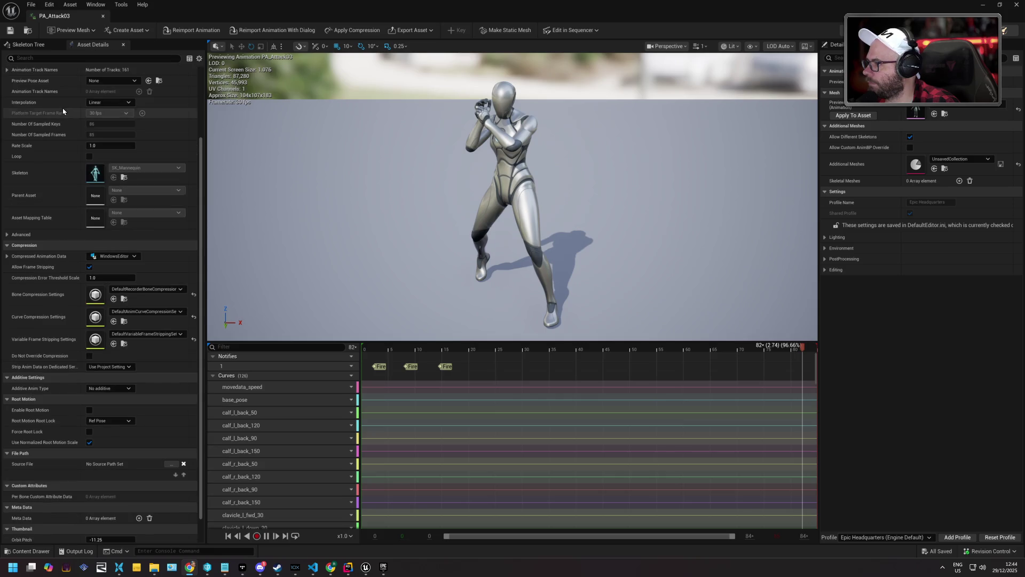
scroll(63, 120, "up", 5)
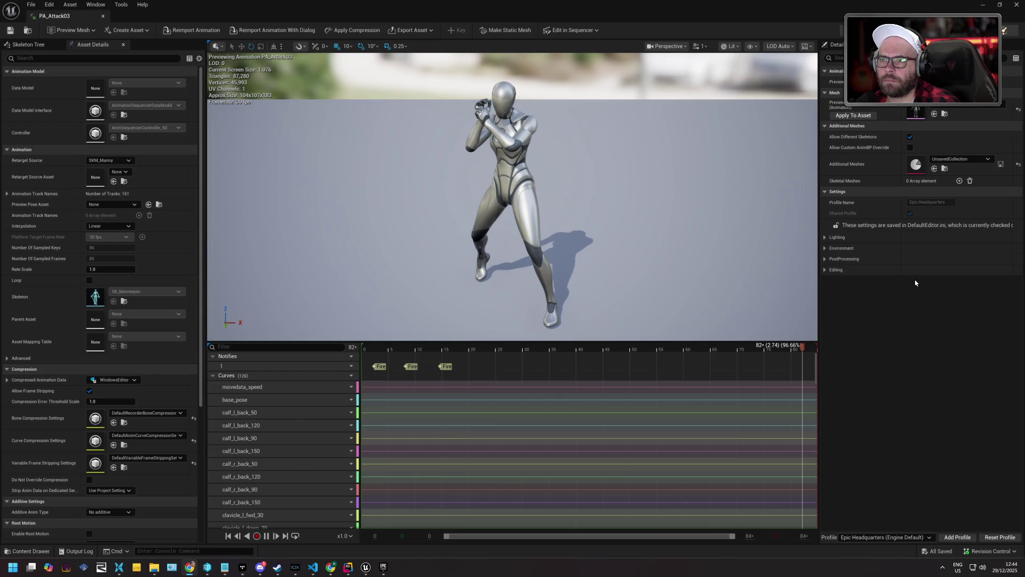
left_click(827, 259)
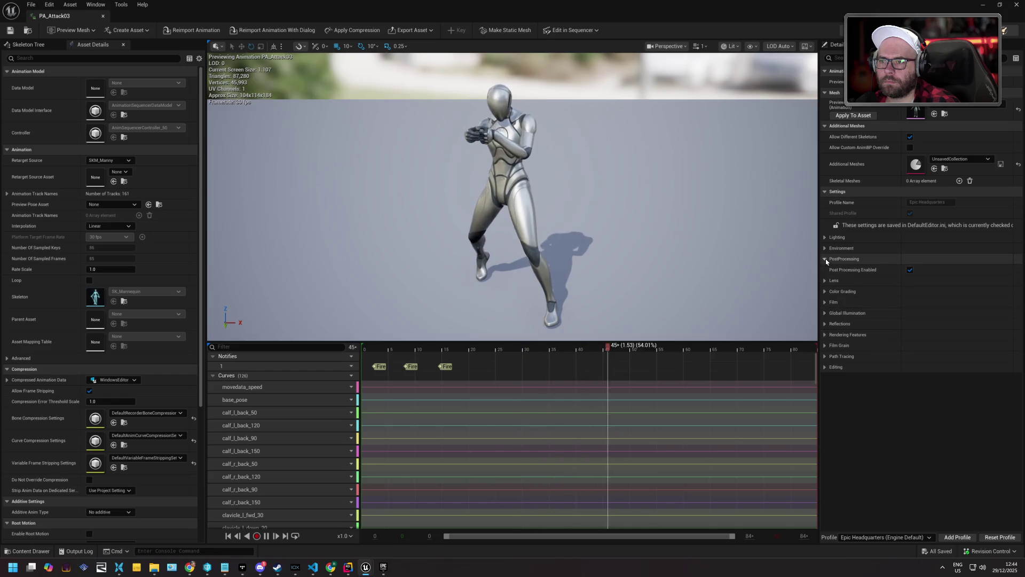
left_click(828, 259)
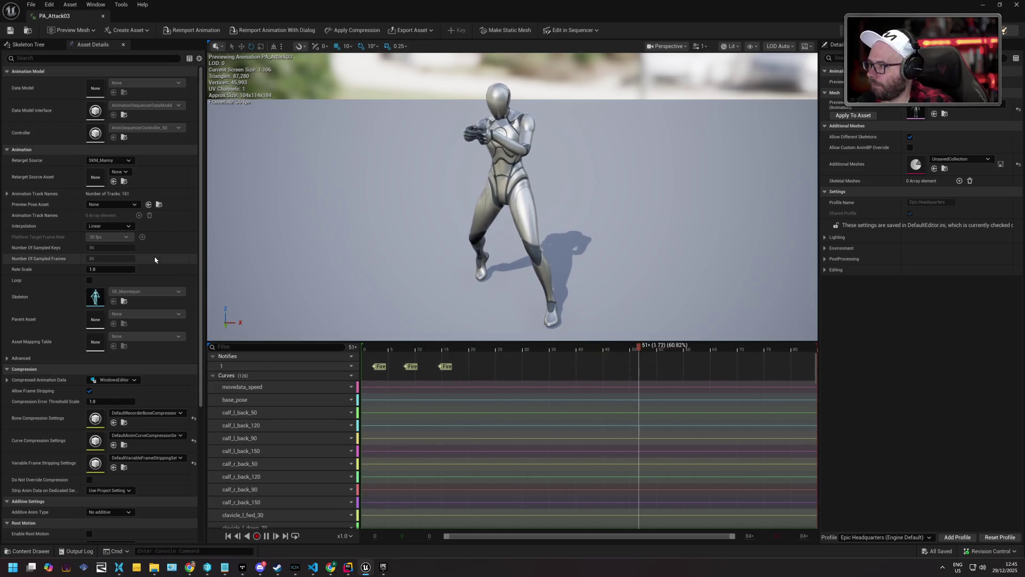
scroll(150, 259, "down", 5)
scroll(150, 260, "up", 5)
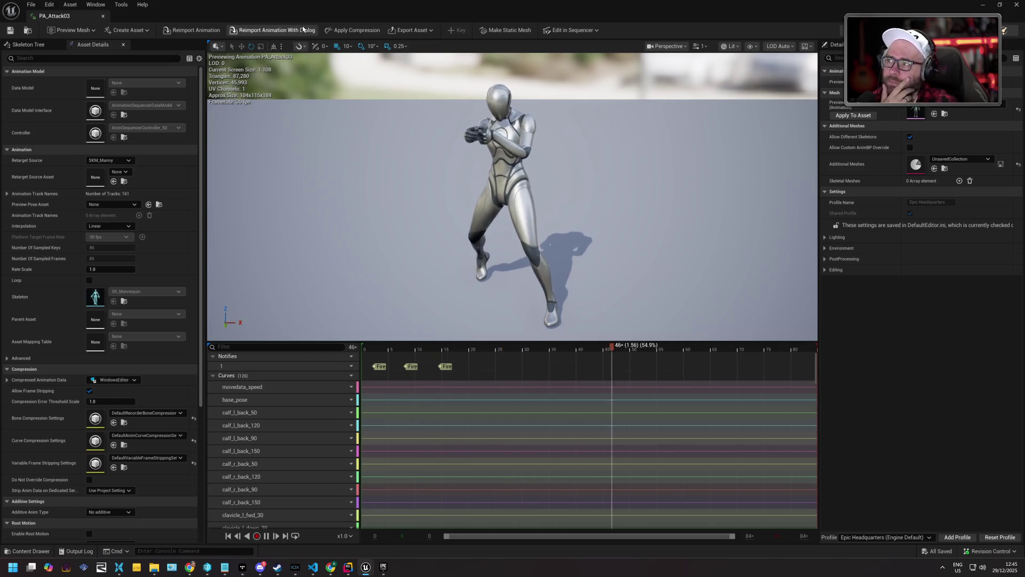
- Dismiss the Edit in Sequencer options, close PA_Attack03, and browse to SG1/Animation/Player
left_click(574, 30)
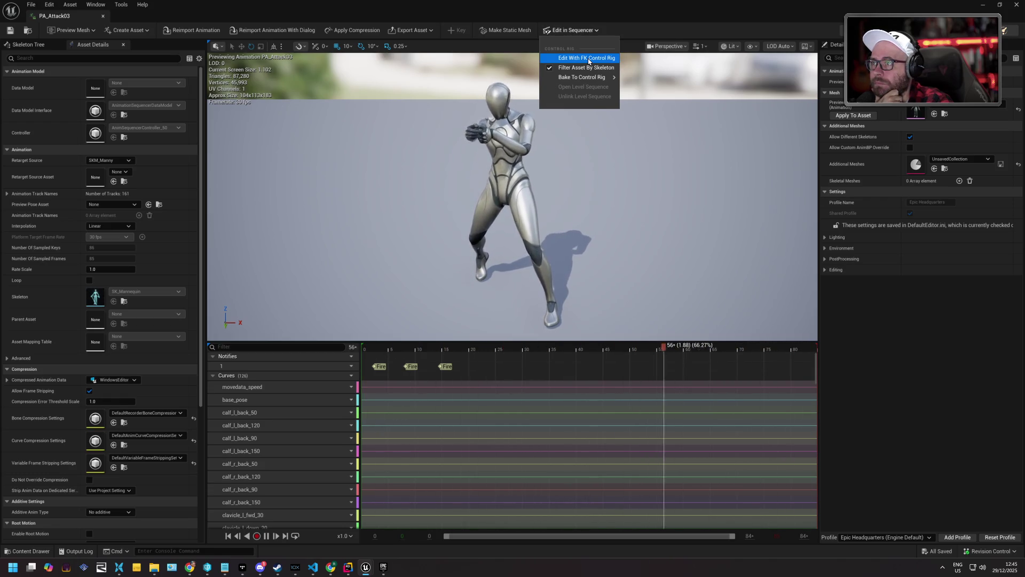
left_click(762, 32)
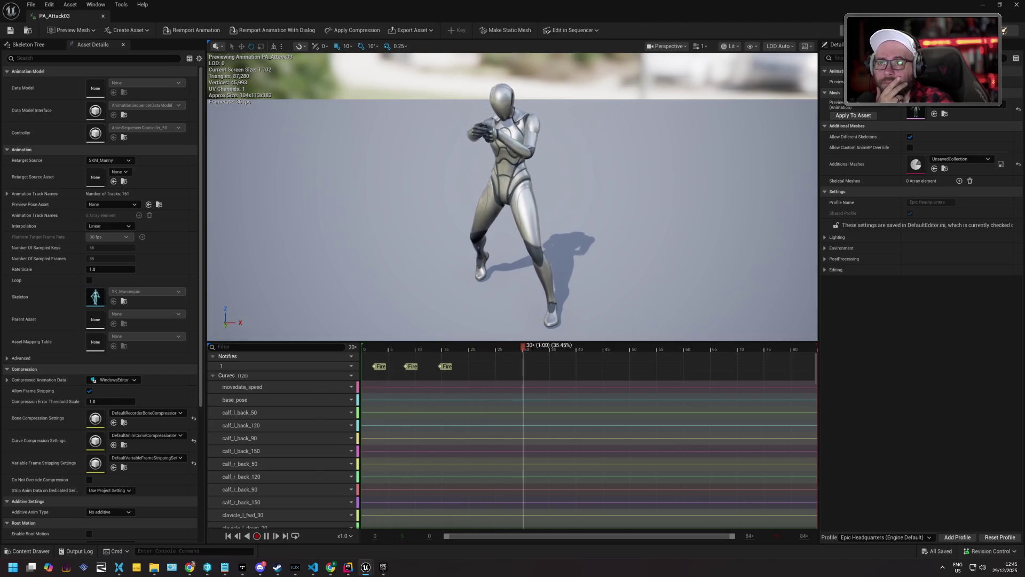
left_click(1011, 9)
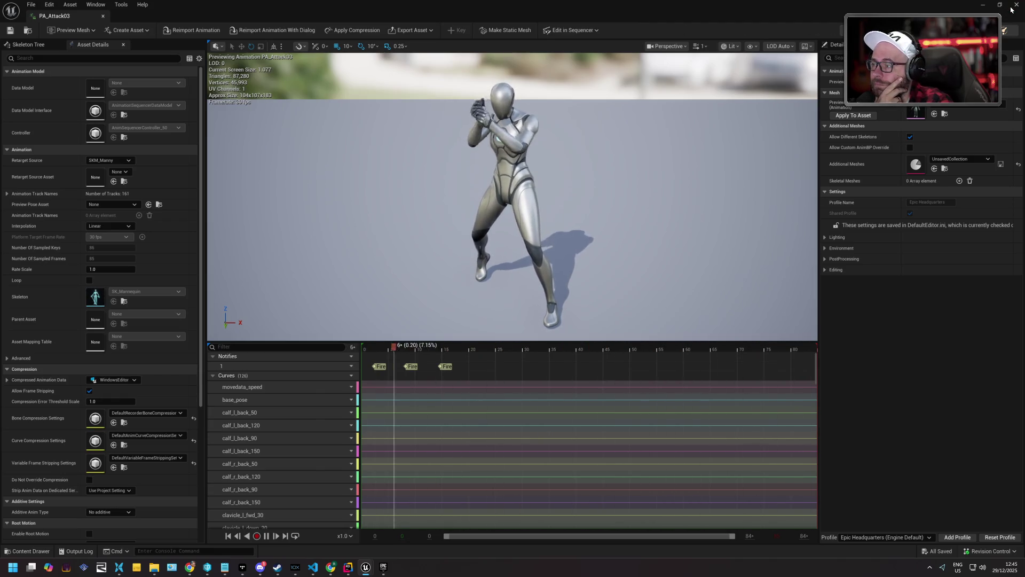
left_click(29, 551)
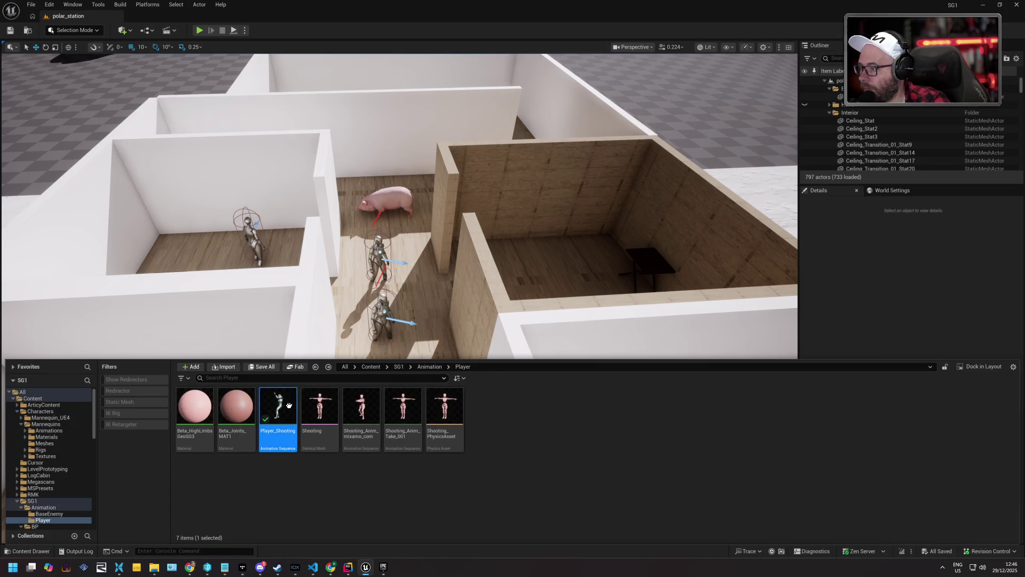
- Inspect the Player_Shooting animation, then return to the SG1 Animation Player assets
double_click(289, 406)
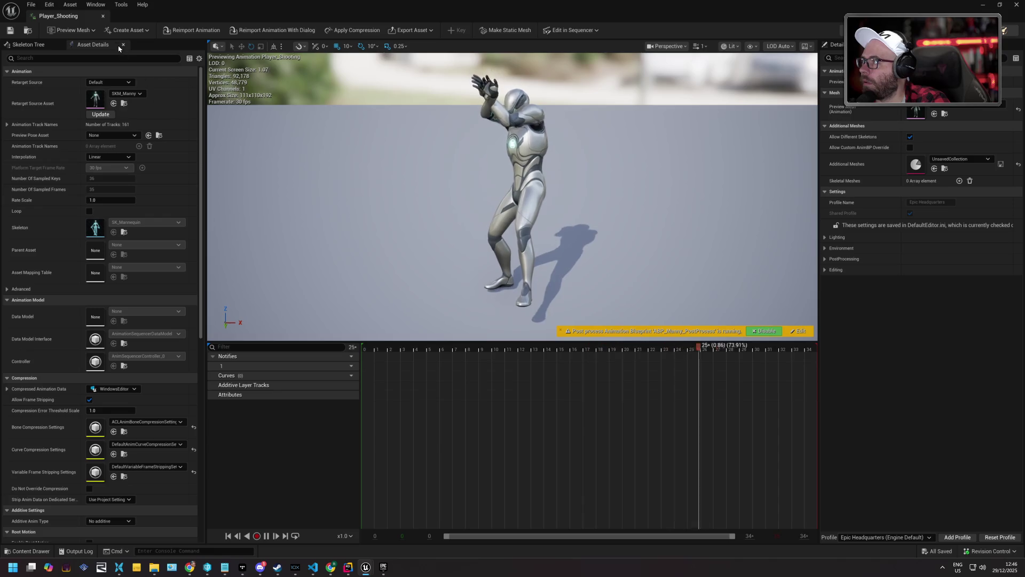
left_click(104, 16)
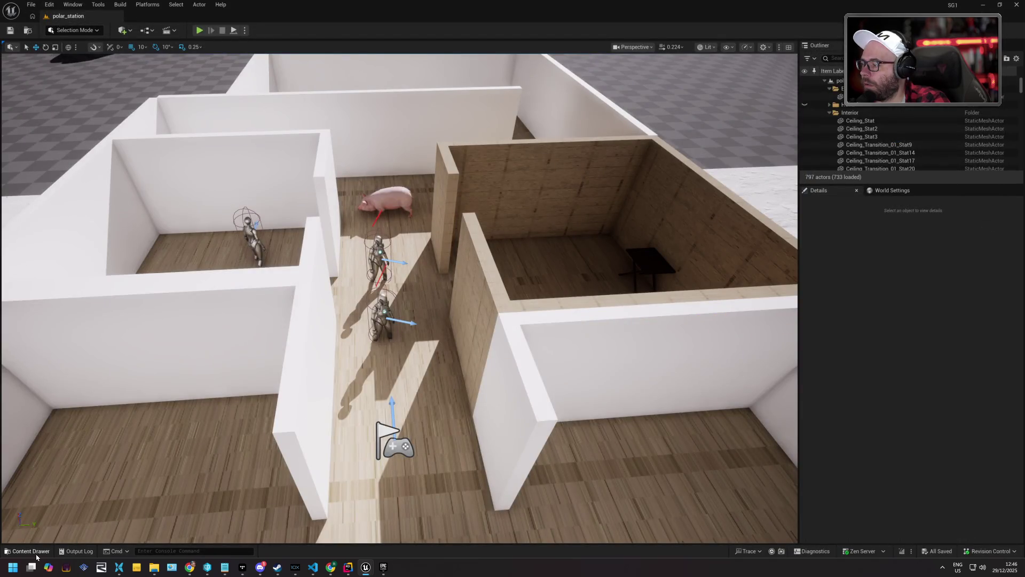
left_click(33, 553)
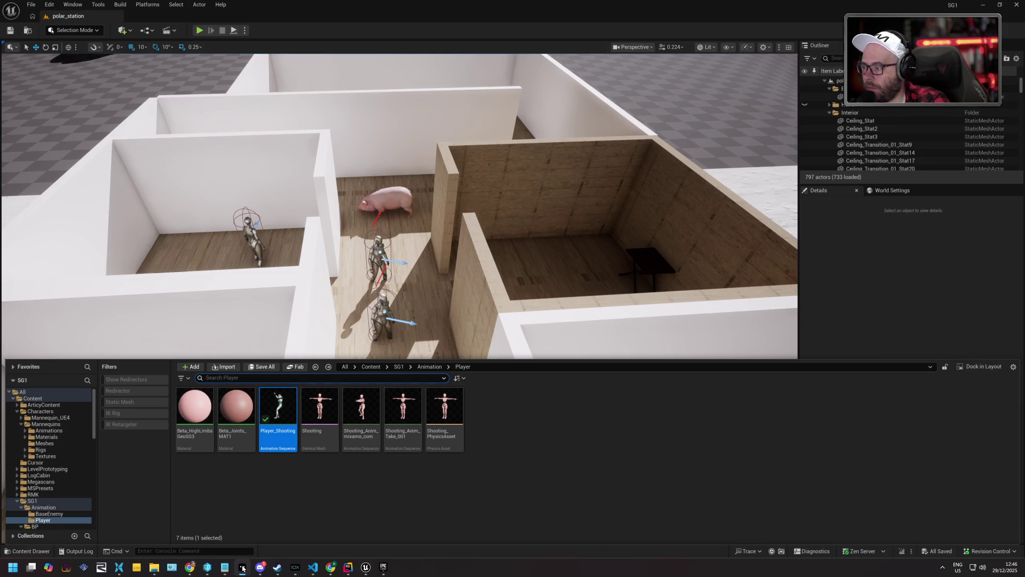
- Open AM_DistantAttack from the SG1/BP/GAS/Montage folder
left_click(243, 568)
scroll(41, 447, "down", 5)
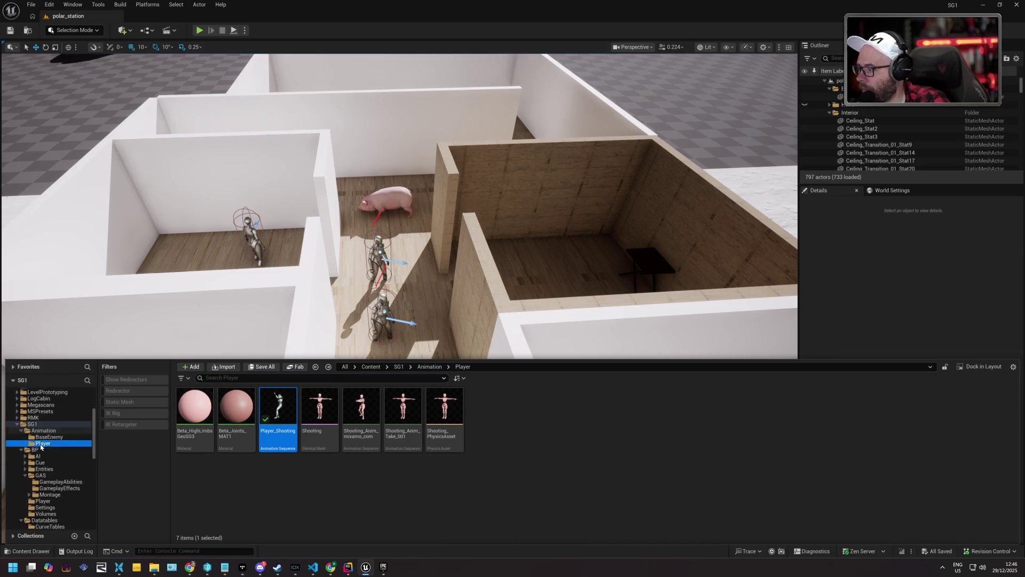
left_click(59, 483)
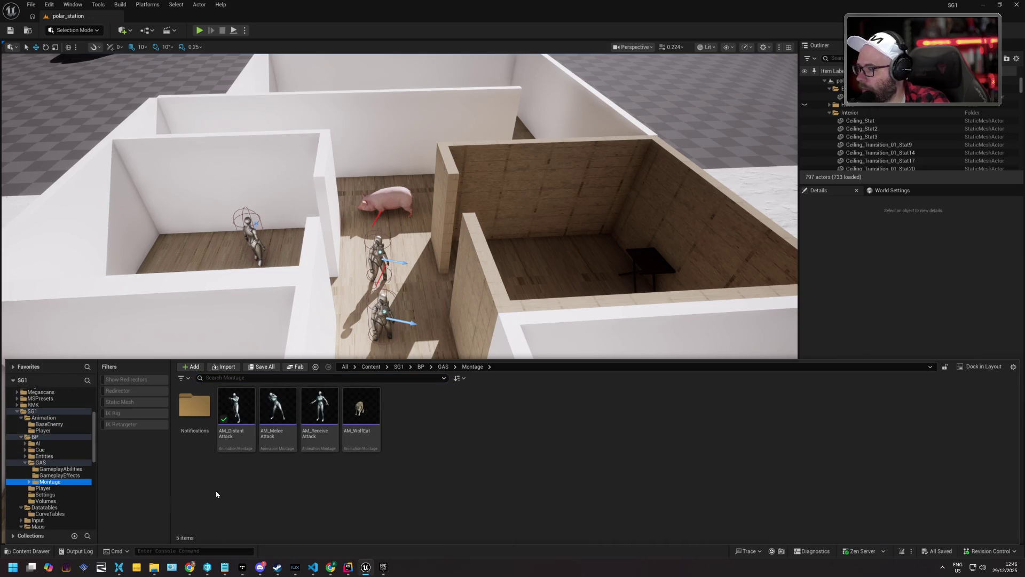
double_click(238, 407)
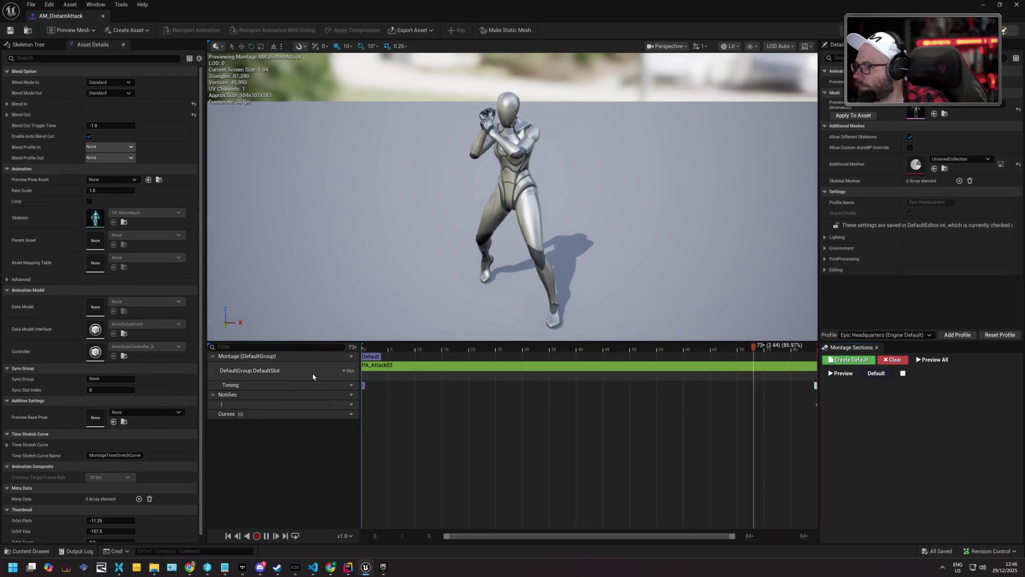
- Set the montage track's slot to DefaultGroup.UpperBody after trying UpperBodyAdditive and UpperBodyDynAdditiveBase
left_click(345, 370)
mouse_move(369, 393)
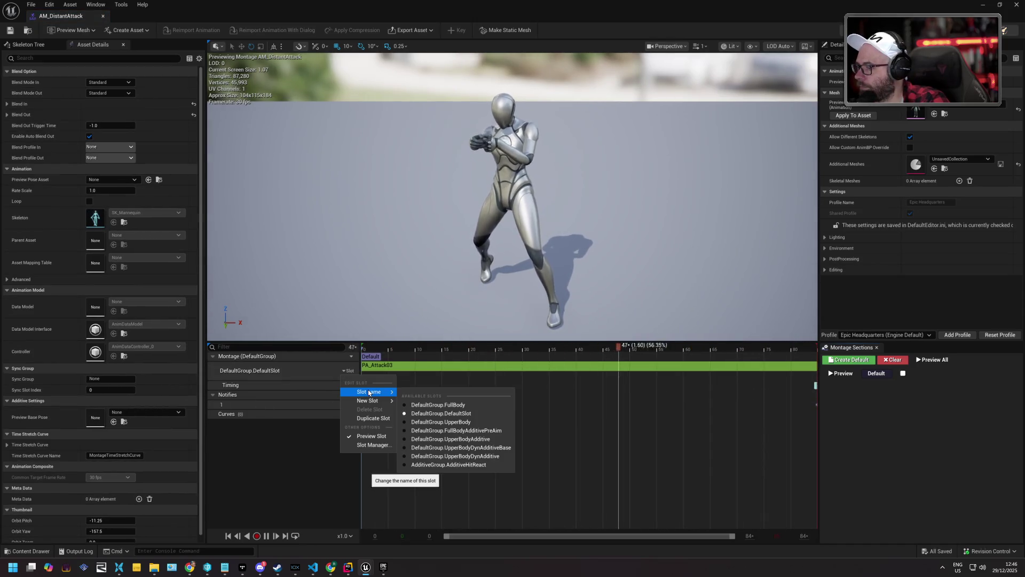
left_click(464, 439)
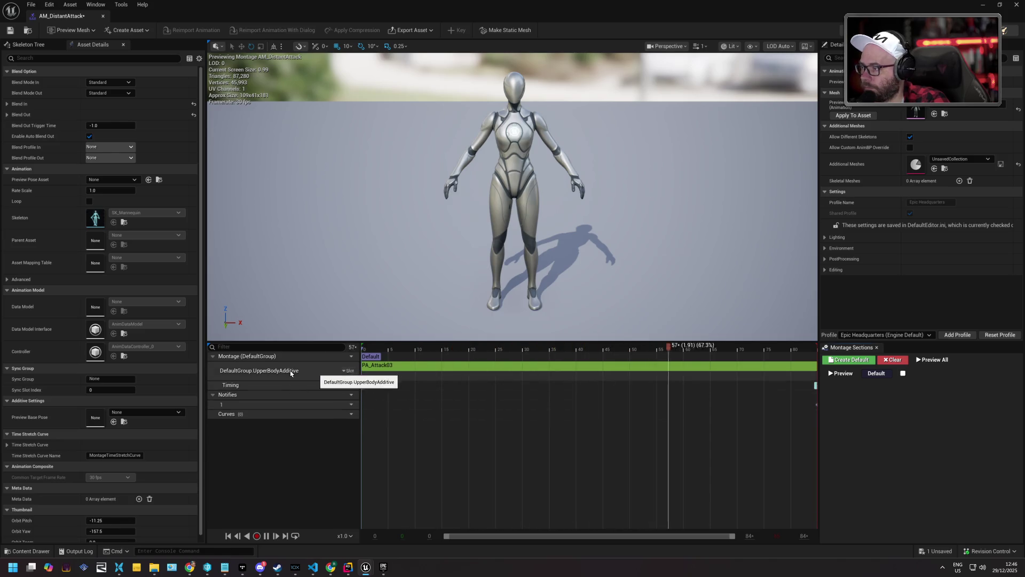
left_click(345, 371)
mouse_move(368, 389)
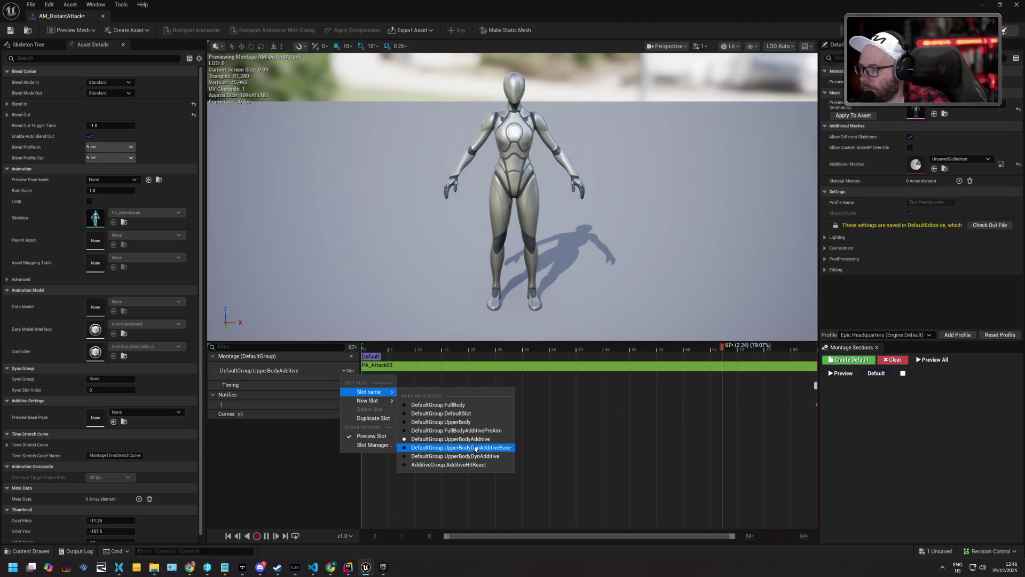
left_click(453, 448)
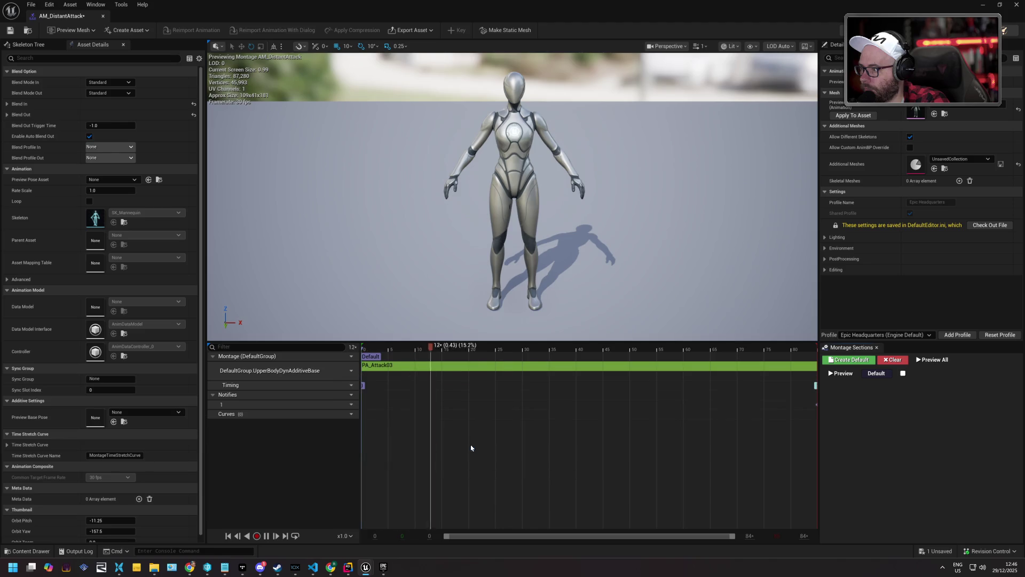
left_click(348, 370)
mouse_move(368, 391)
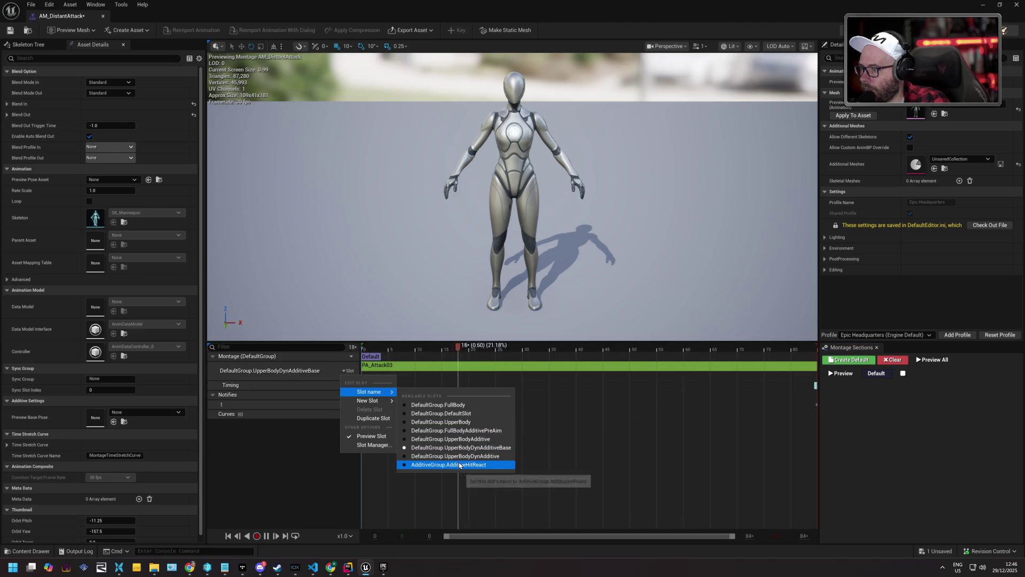
left_click(461, 422)
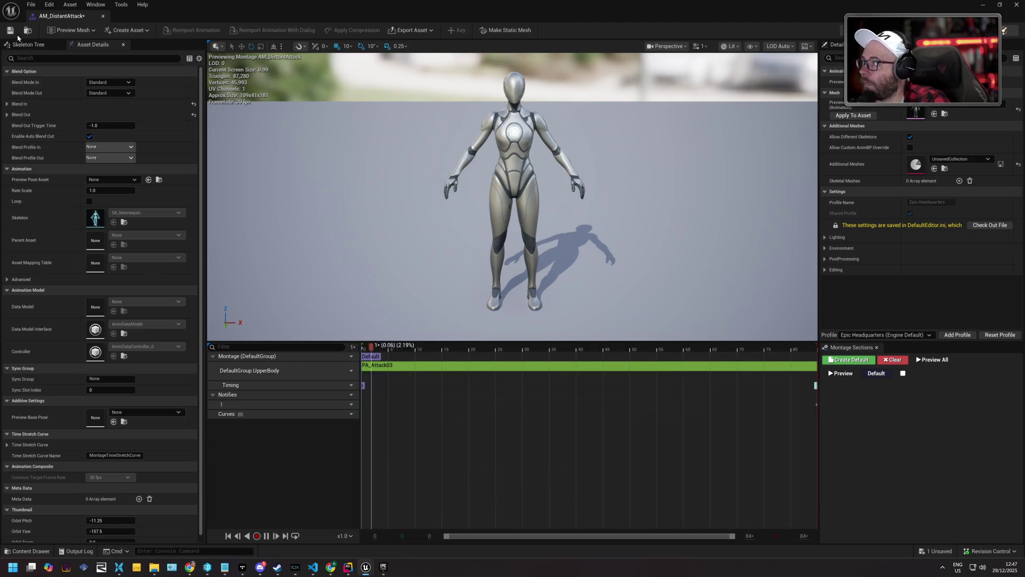
- Save and check out the montage, confirm the UpperBody slot, then minimize the editor
key("ctrl+s")
left_click(517, 374)
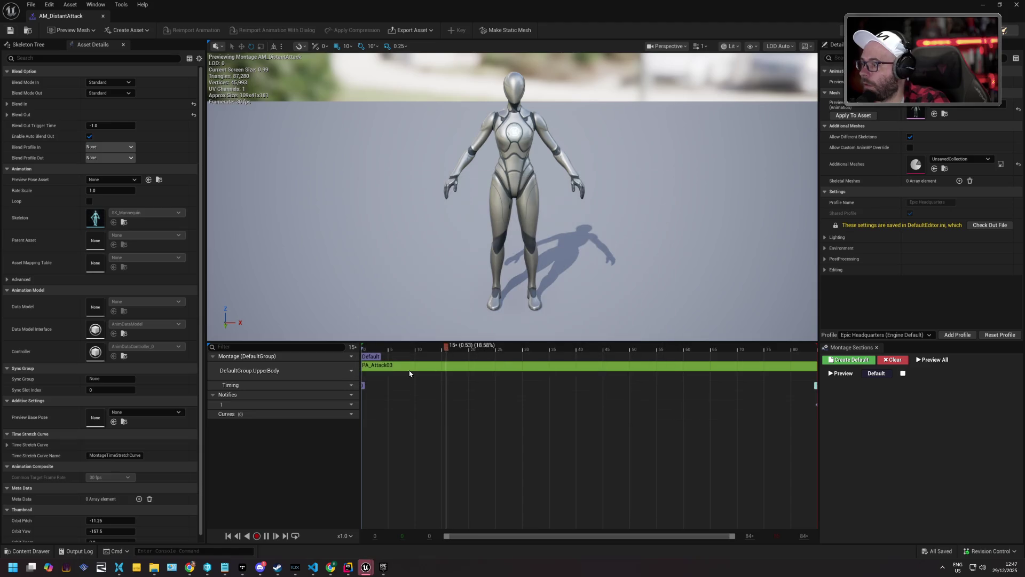
left_click(351, 371)
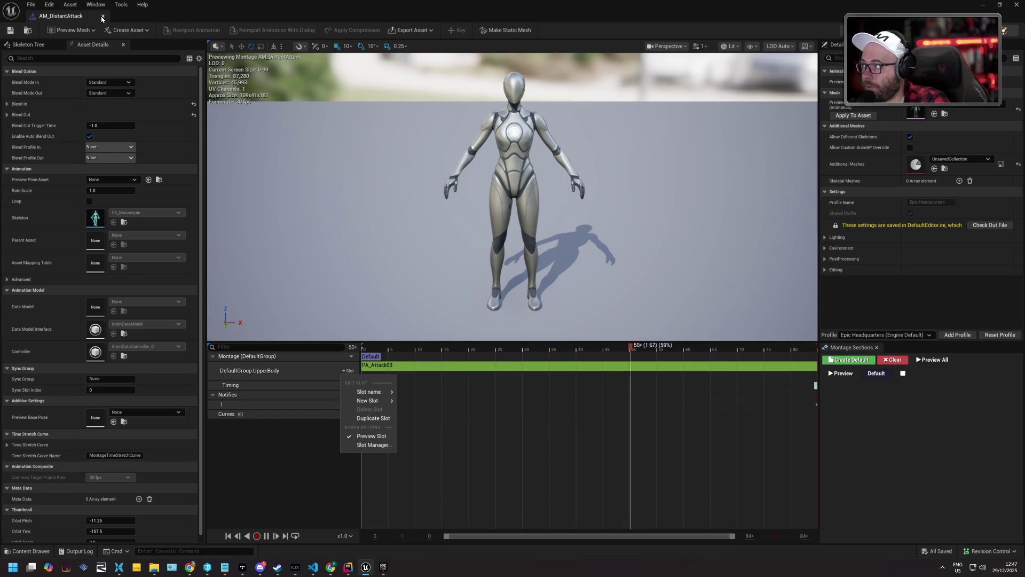
left_click(983, 4)
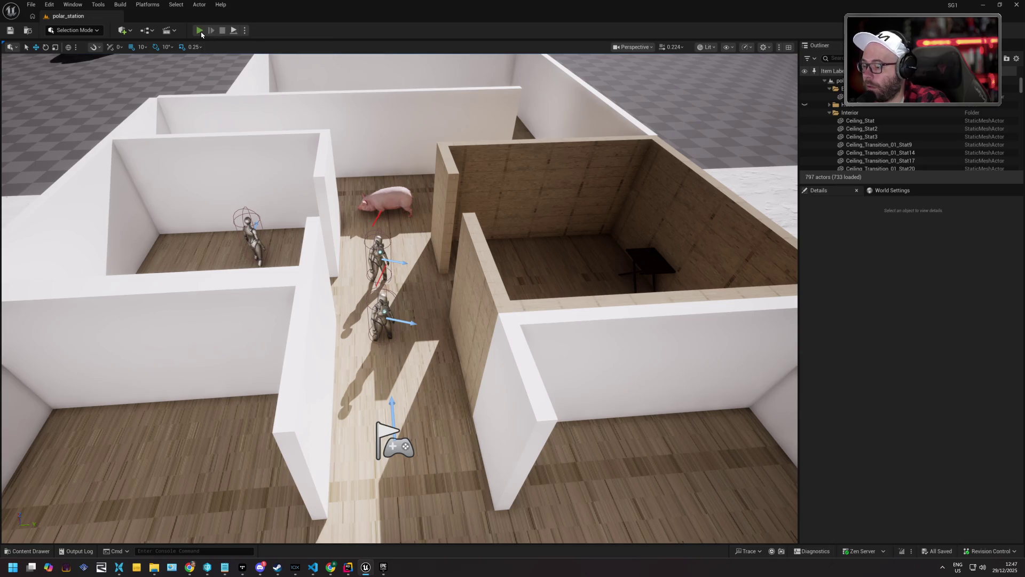
key("alt+p")
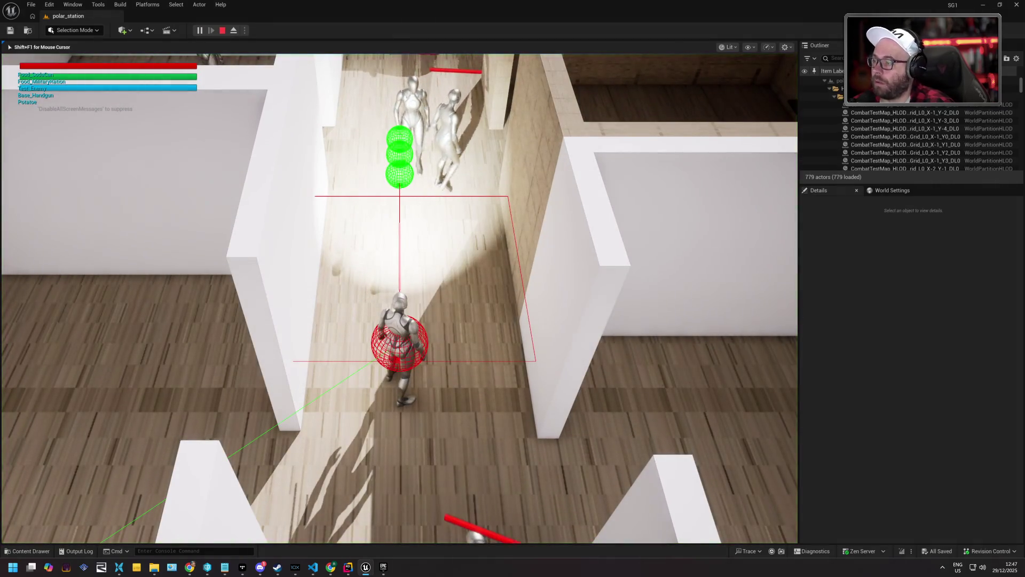
key("w")
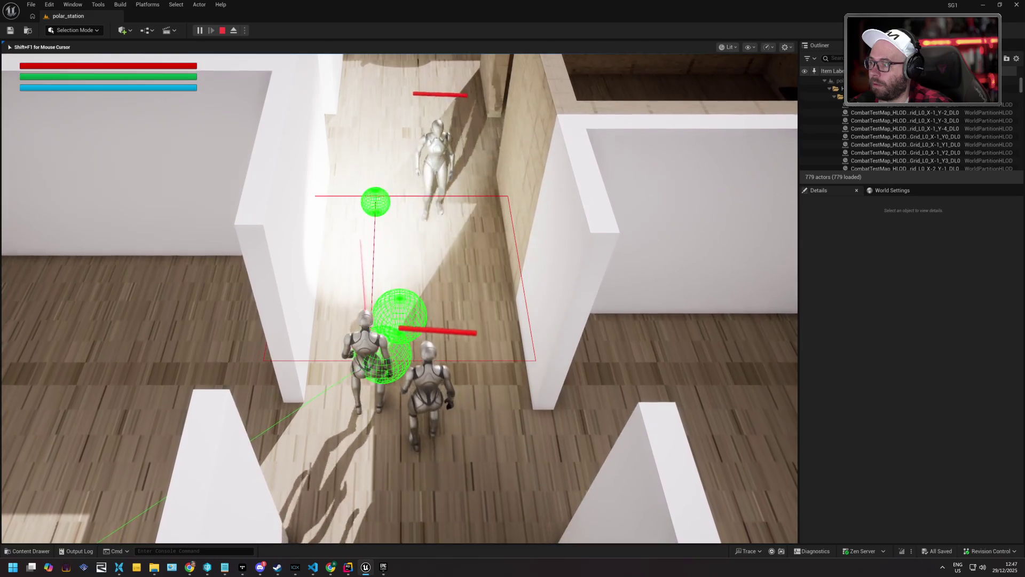
key("w")
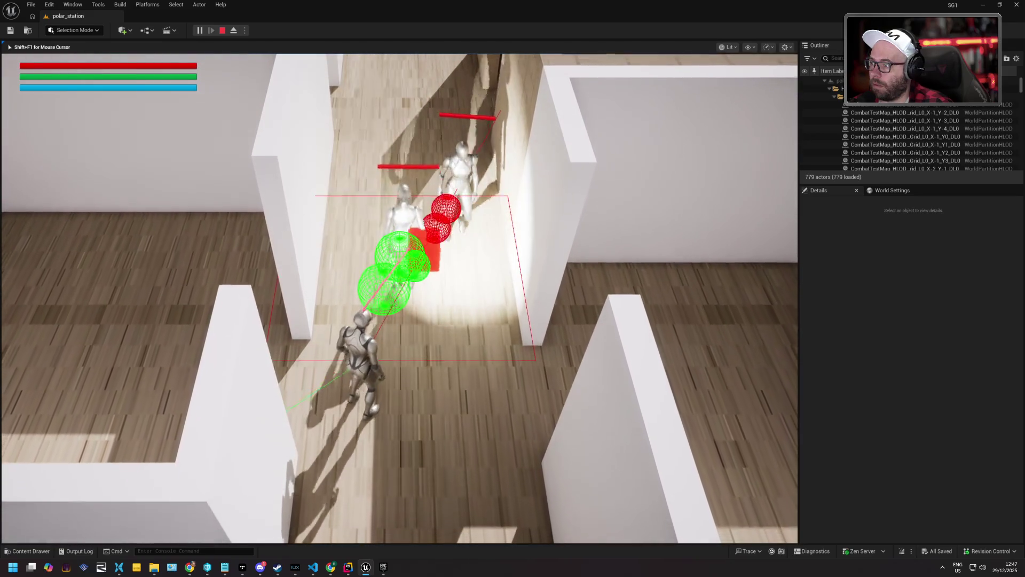
key("w")
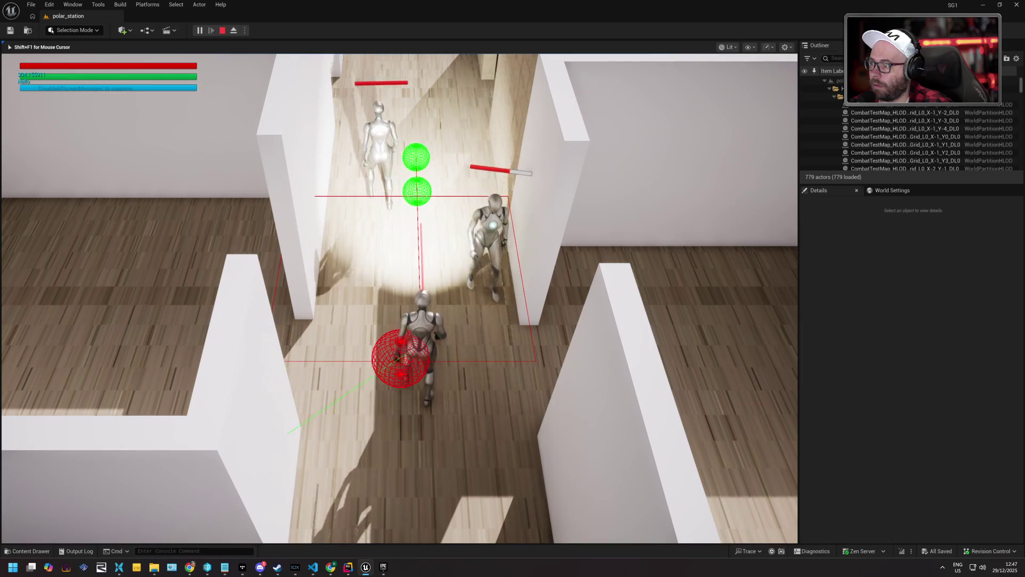
key("w")
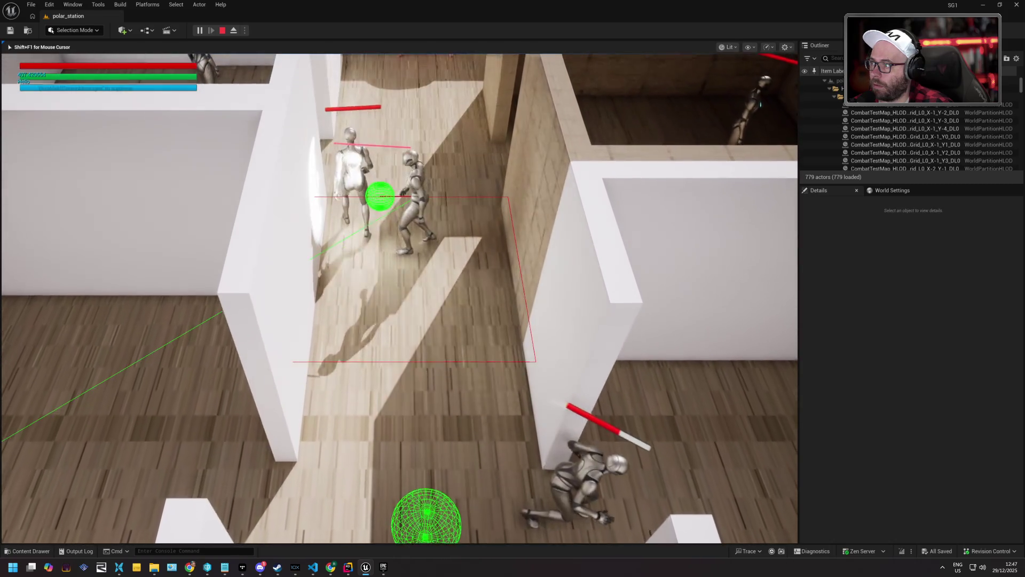
key("w")
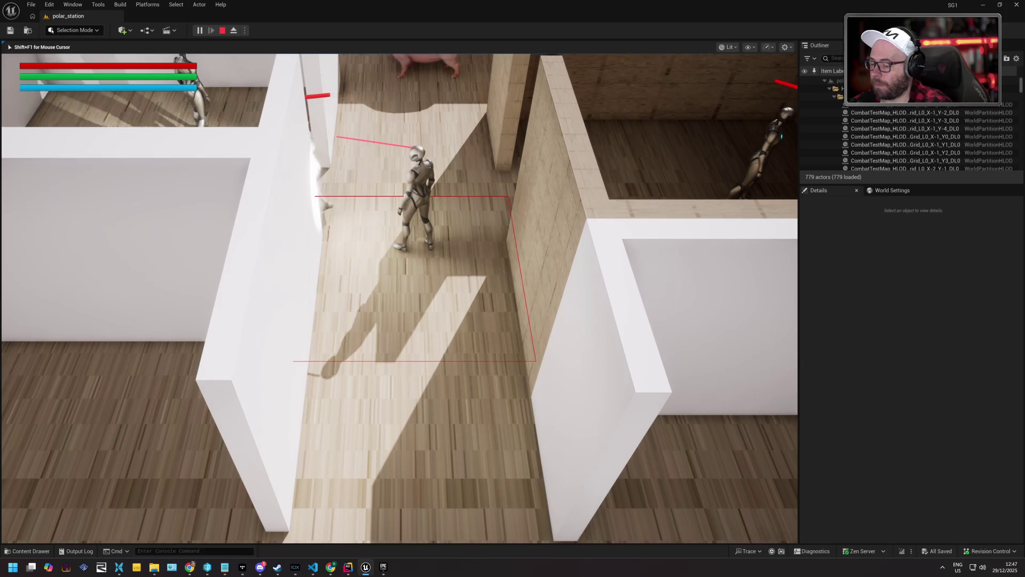
key("Escape")
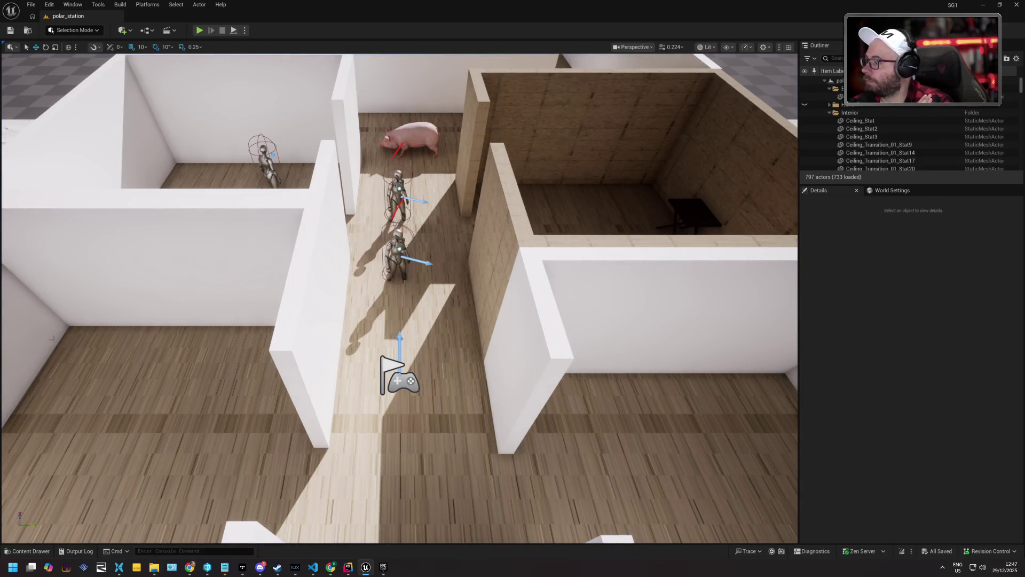
- Find the SmartObject error in the Output Log and copy the actor name it mentions
left_click(75, 553)
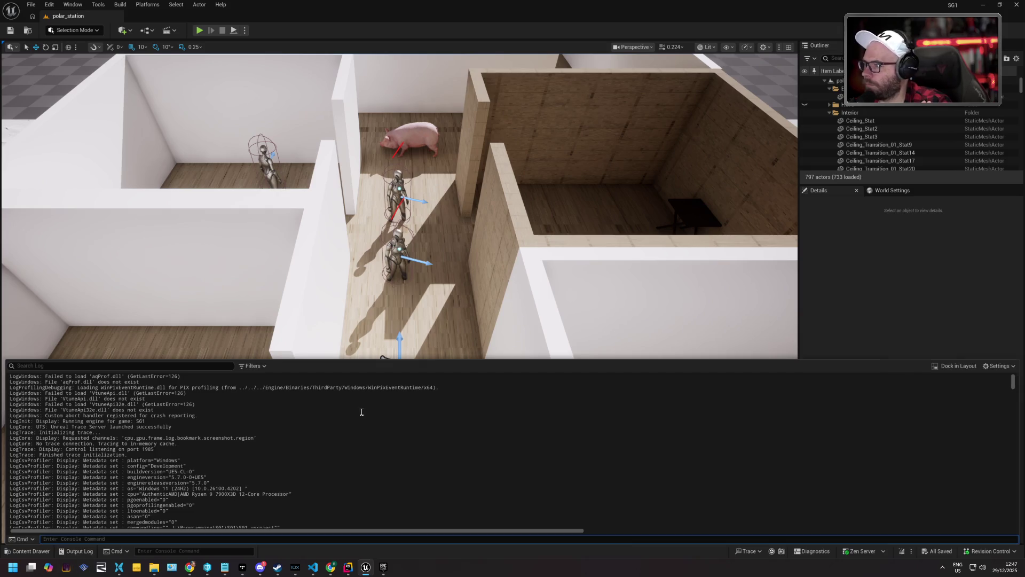
scroll(296, 431, "down", 5)
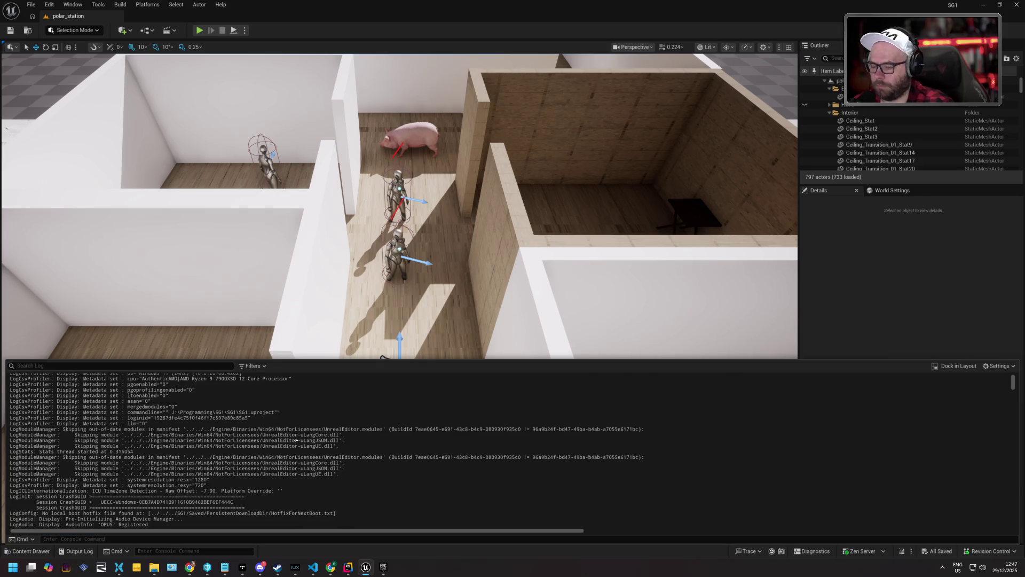
scroll(295, 437, "down", 20)
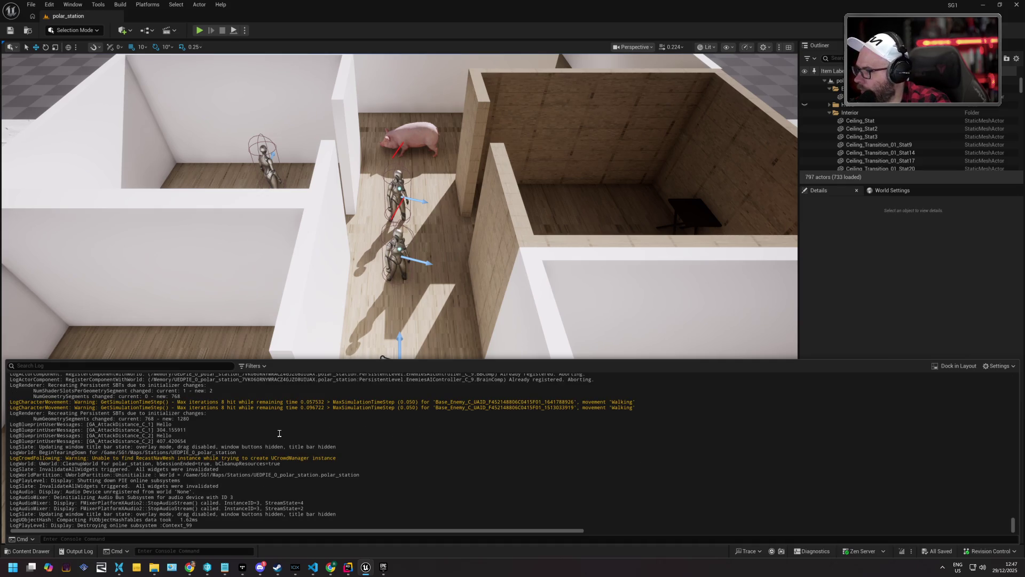
scroll(269, 436, "up", 10)
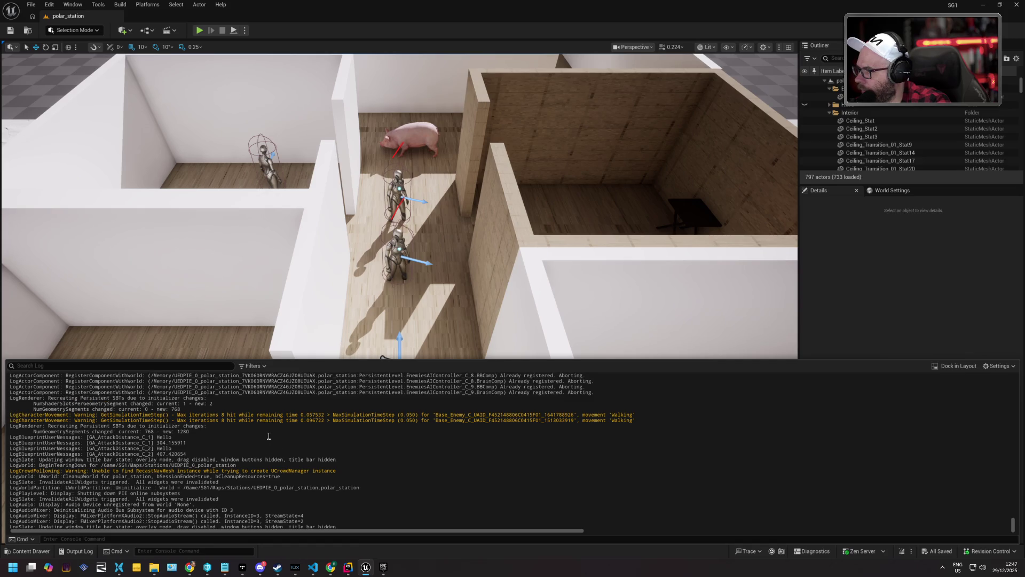
scroll(269, 436, "up", 5)
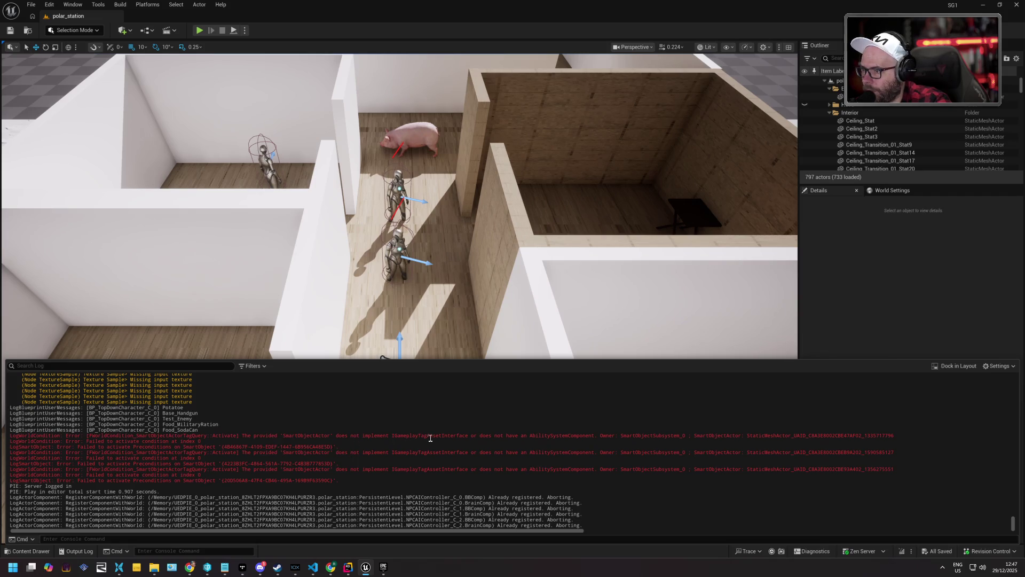
double_click(804, 435)
key("ctrl+c")
- Paste the name into the Outliner search and focus the Folding_table_SM4 actor
left_click(993, 58)
key("ctrl+v")
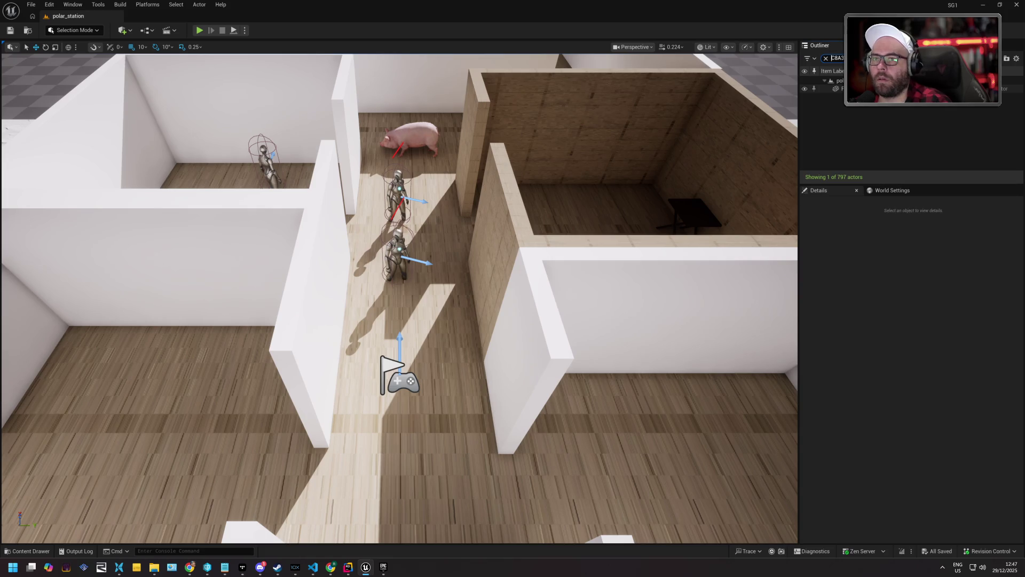
double_click(881, 89)
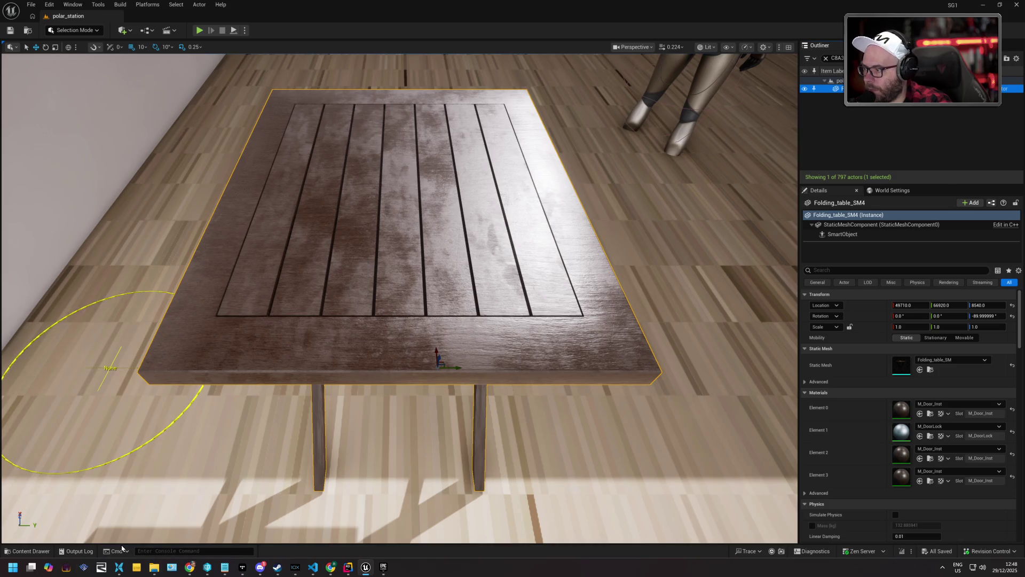
- Check the missing interface in the log error, then view the SmartObject component using SOD_Table_1
left_click(76, 551)
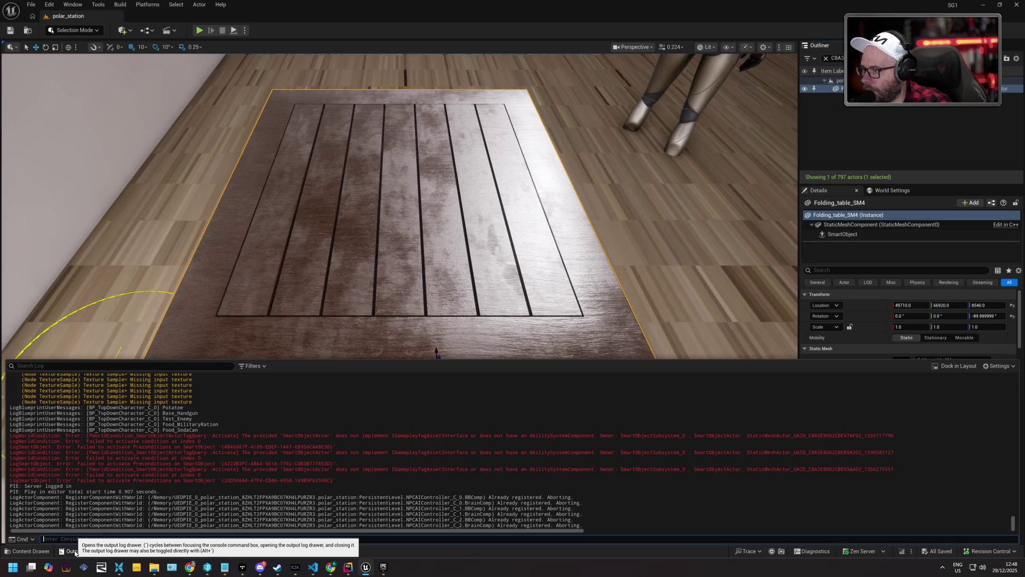
double_click(414, 435)
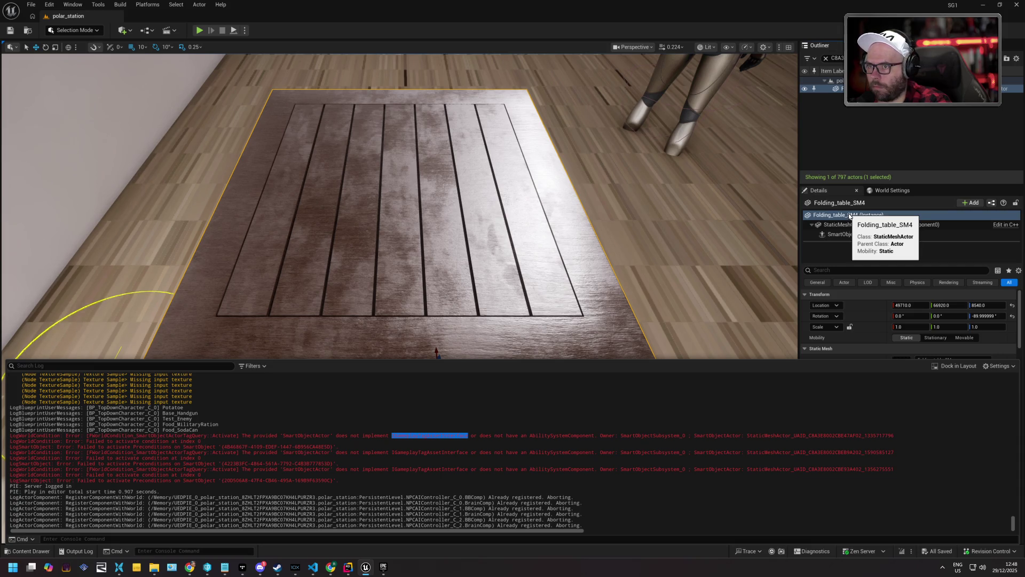
left_click(851, 235)
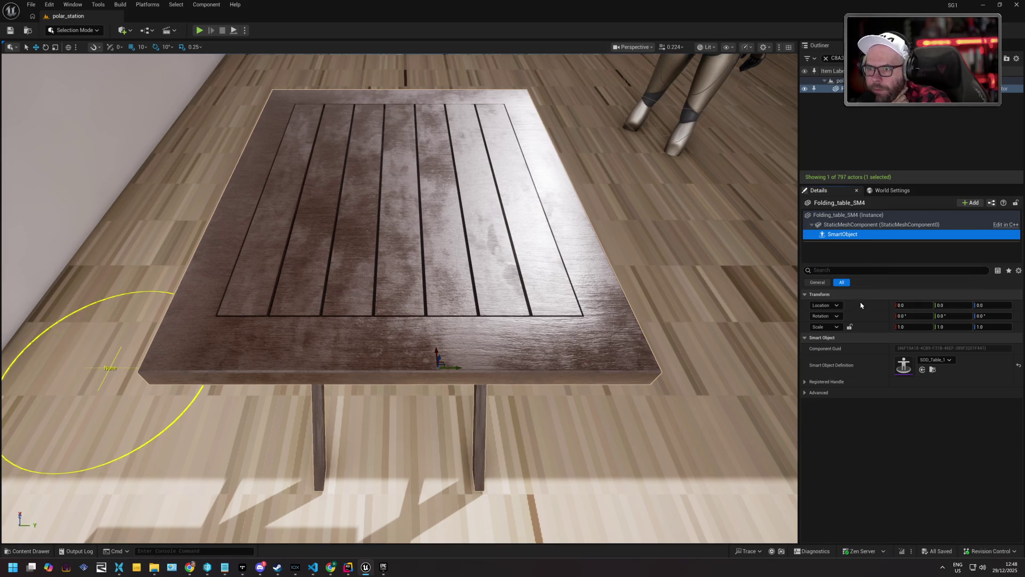
left_click(804, 389)
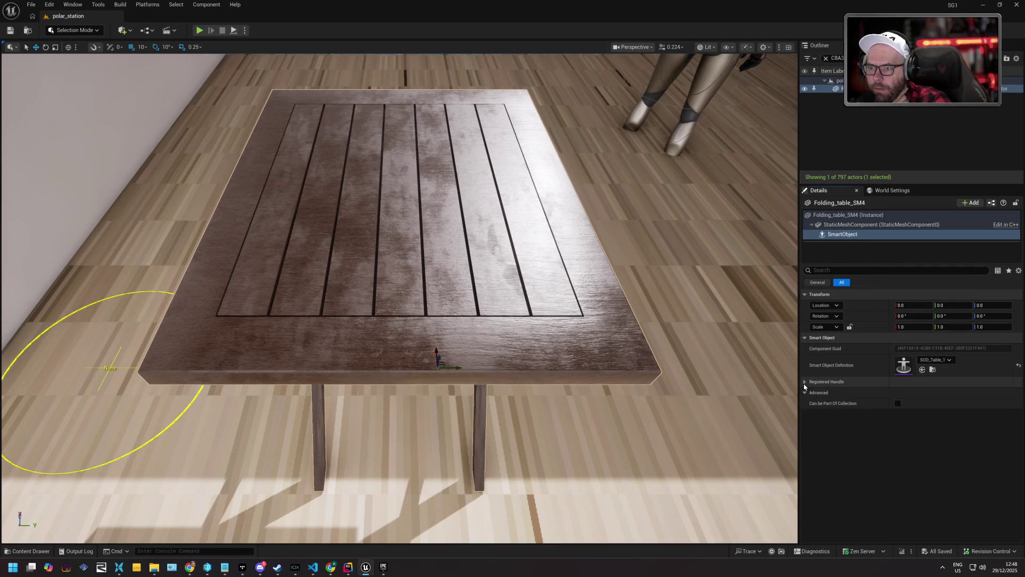
left_click(804, 382)
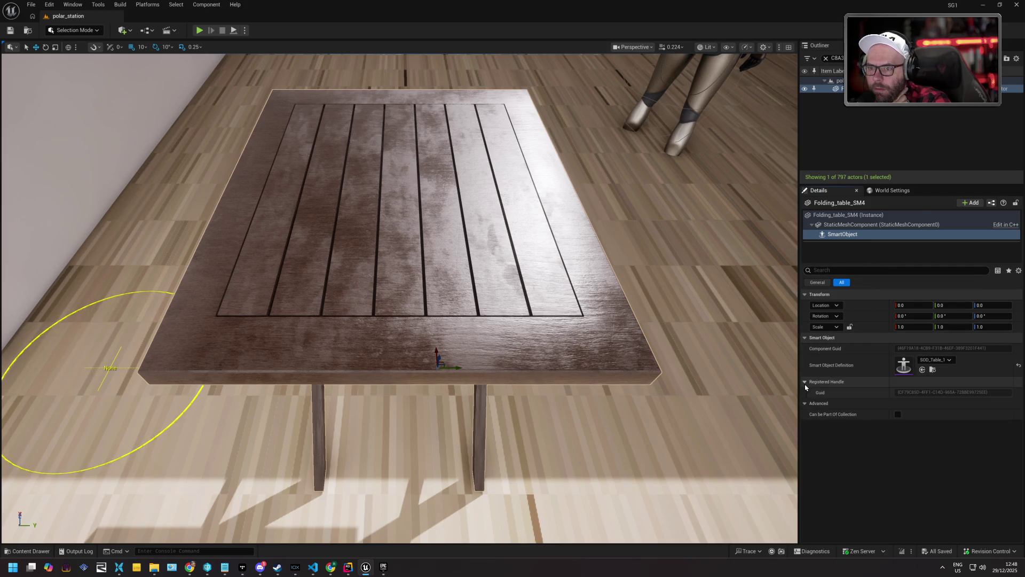
left_click(934, 370)
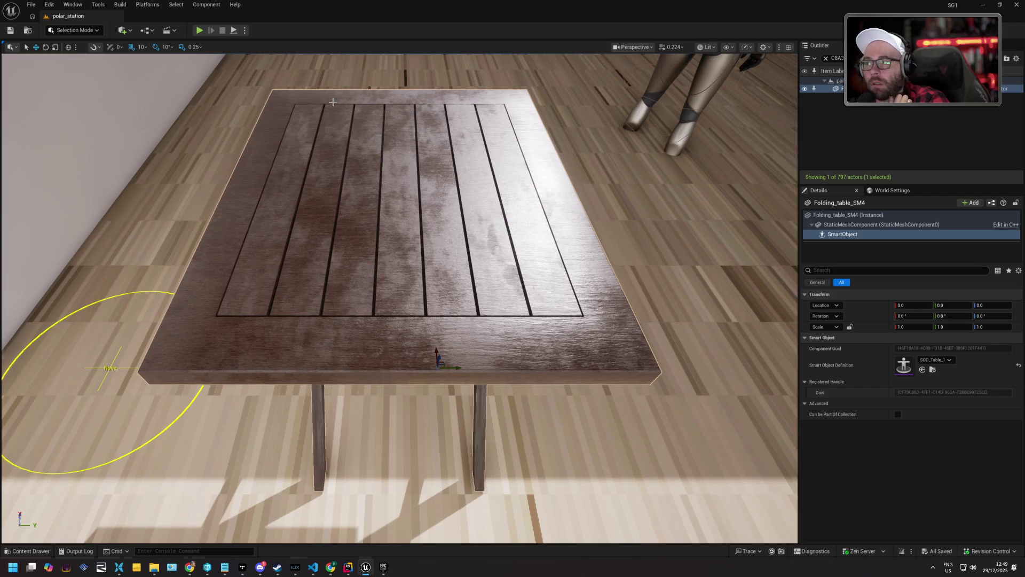
key("alt+p")
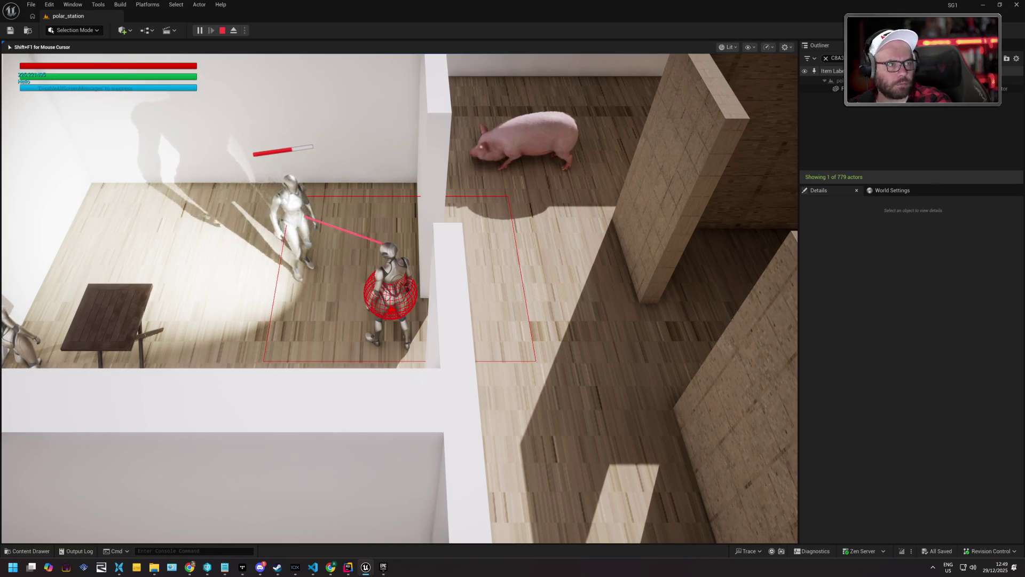
- Stop the play test with Escape and return to editing
key("Escape")
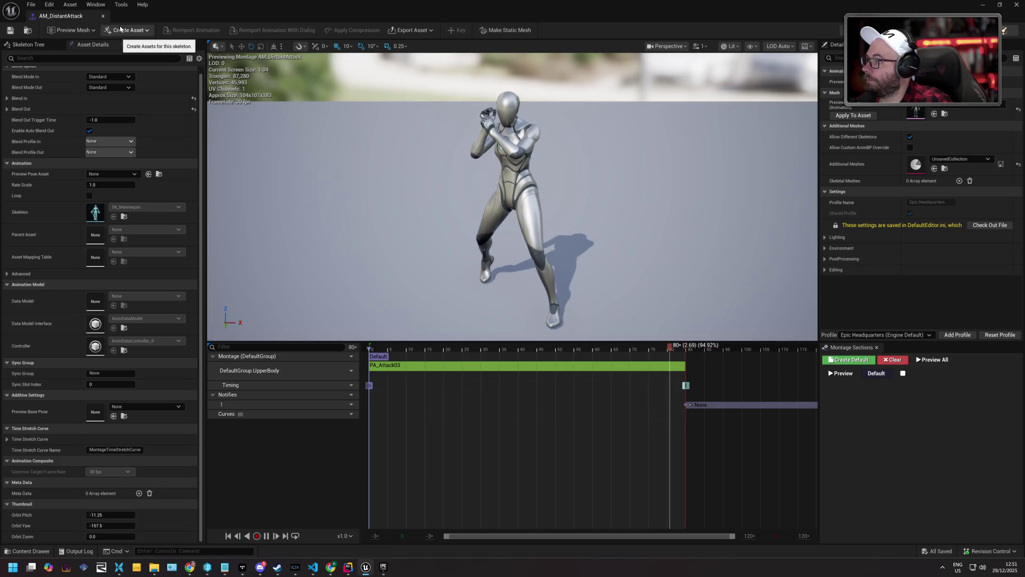
- Close AM_DistantAttack and open BP_TopDownCharacter by searching all content for 'topdown'
left_click(103, 17)
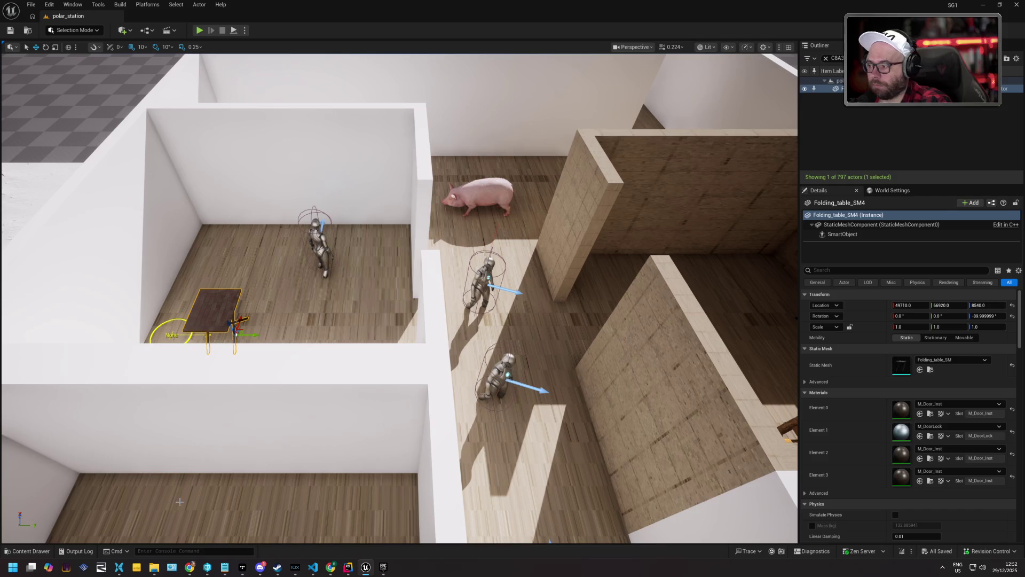
left_click(30, 551)
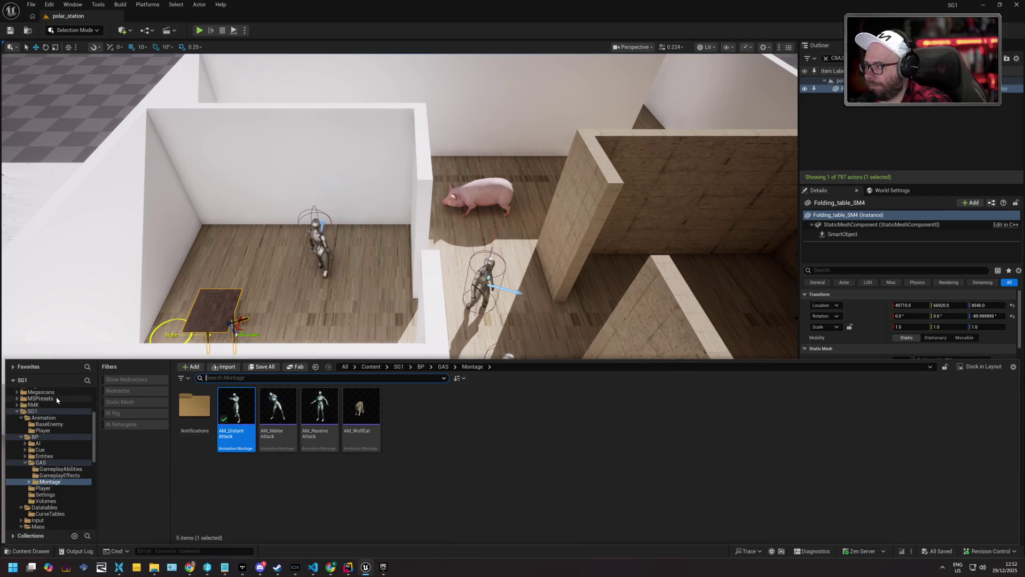
scroll(64, 406, "up", 5)
left_click(23, 391)
left_click(219, 379)
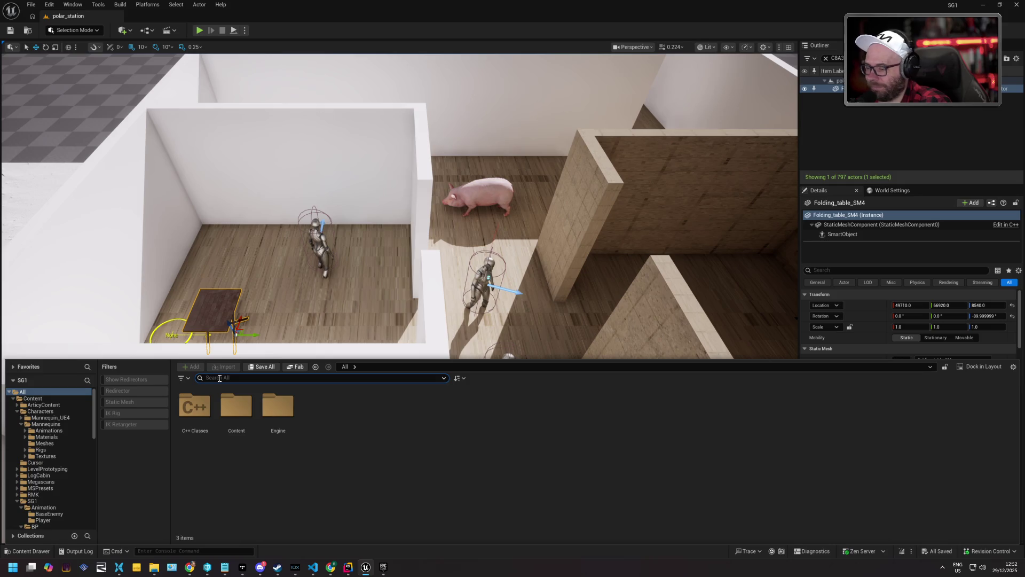
type("topdown")
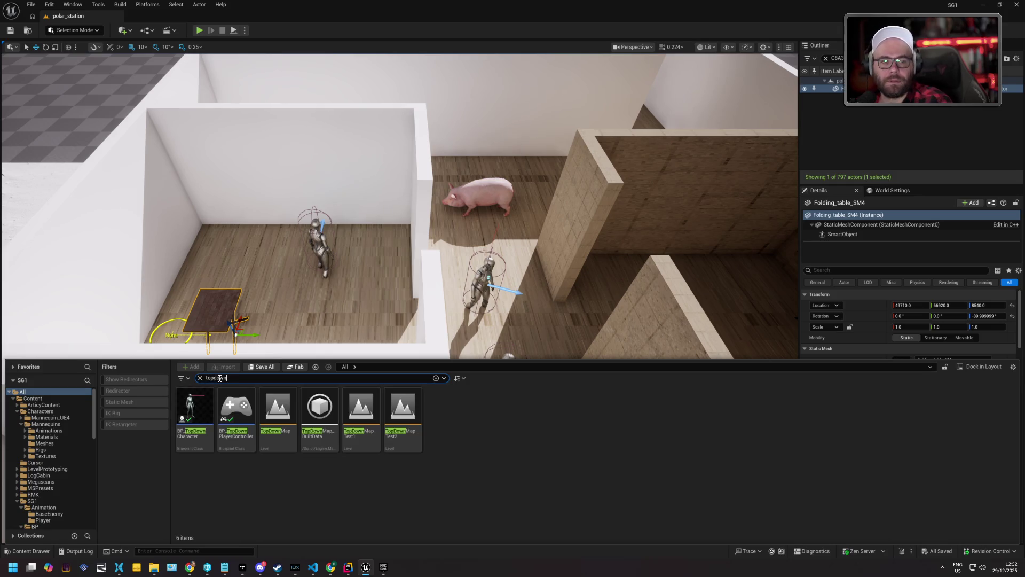
double_click(208, 435)
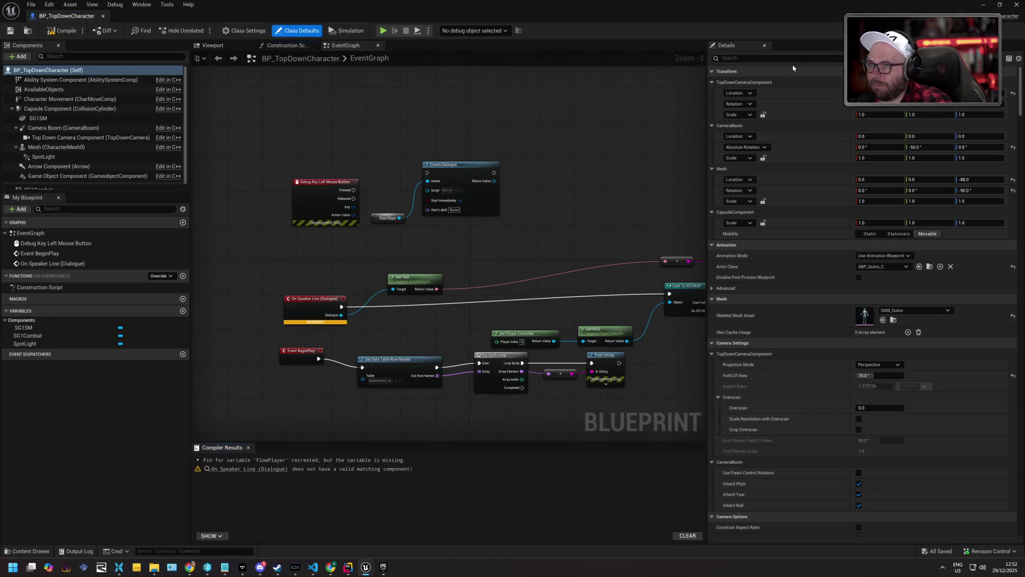
- Filter Details for 'atta', locate On Attack Montage's AM_DistantAttack asset, then close the blueprint
left_click(798, 58)
type("atta")
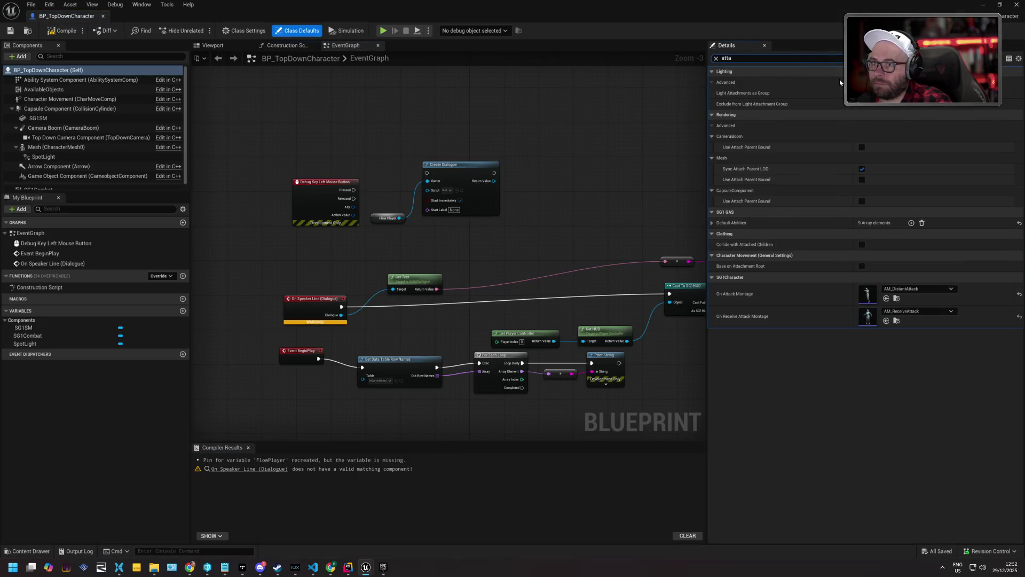
left_click(898, 299)
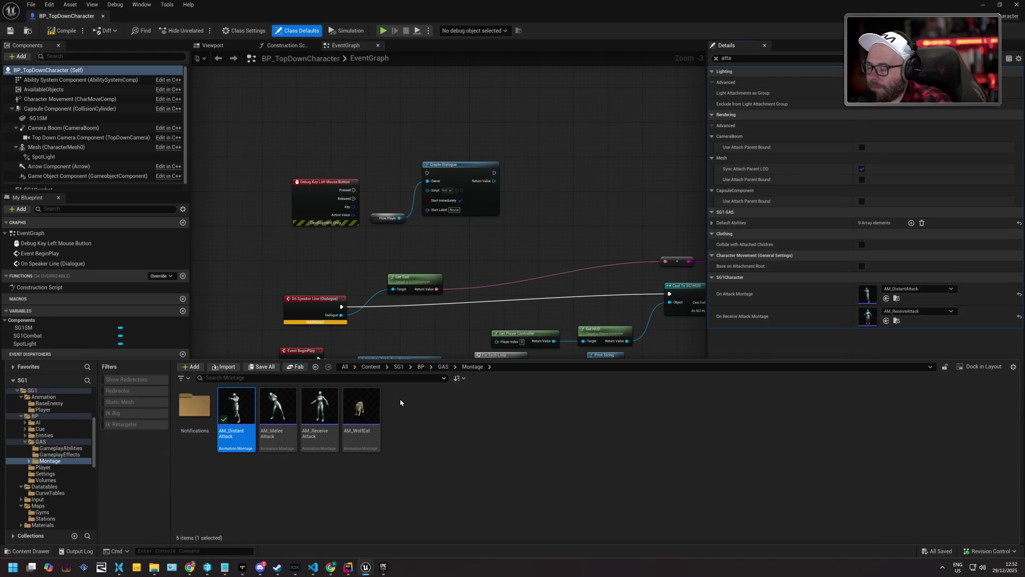
left_click(102, 16)
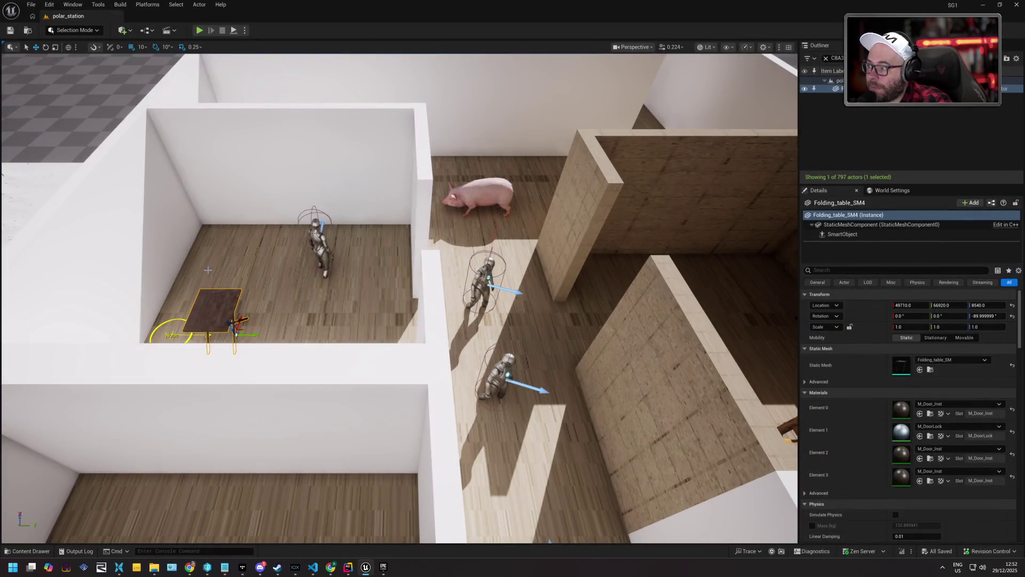
left_click(31, 551)
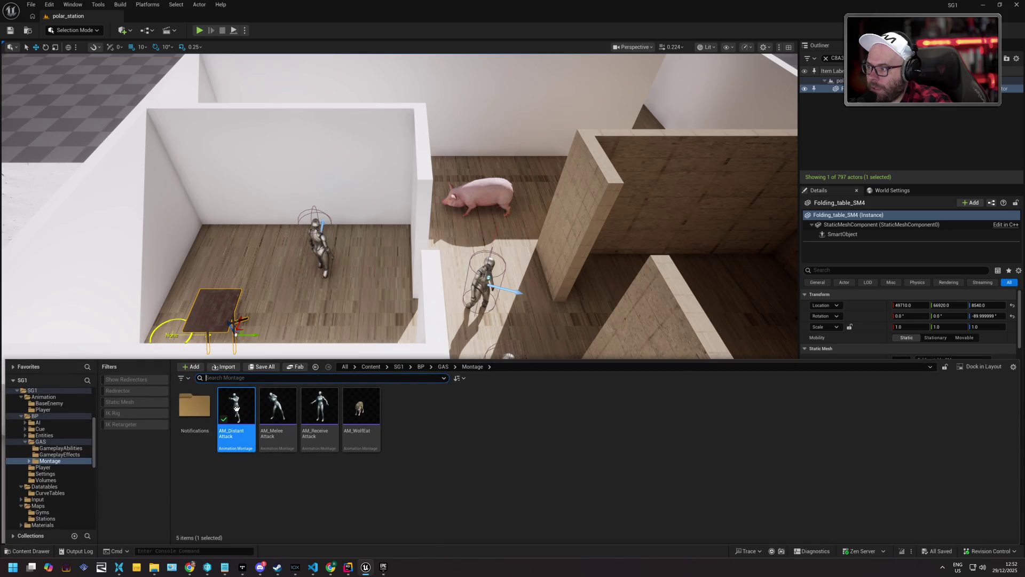
double_click(236, 409)
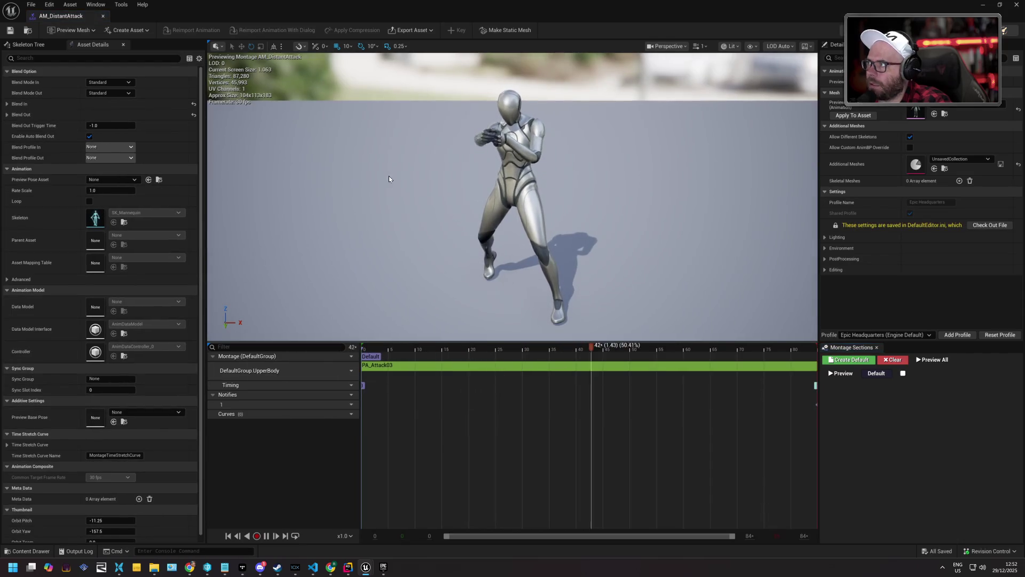
left_click(103, 16)
left_click(31, 551)
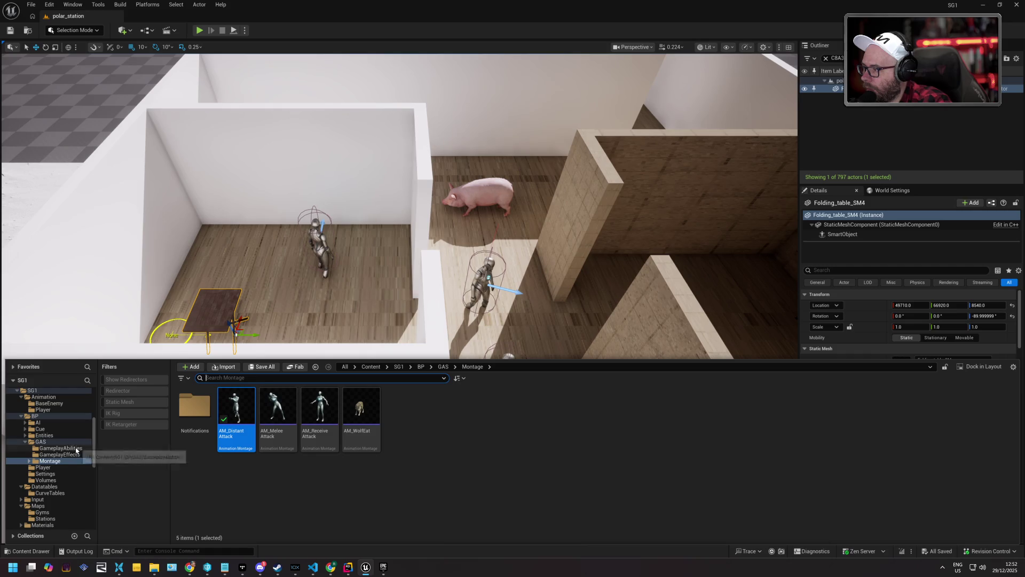
left_click(53, 442)
double_click(195, 412)
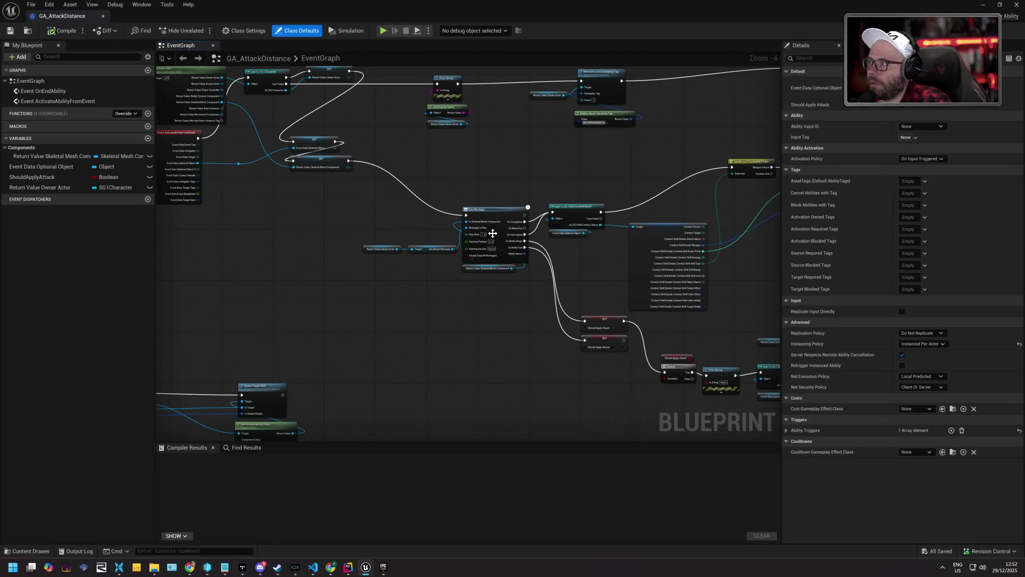
- Pan and zoom GA_AttackDistance's EventGraph to inspect the Play Montage node, then minimize the editor
mouse_move(468, 316)
left_mouse_down()
mouse_move(490, 256)
mouse_move(364, 206)
left_mouse_up()
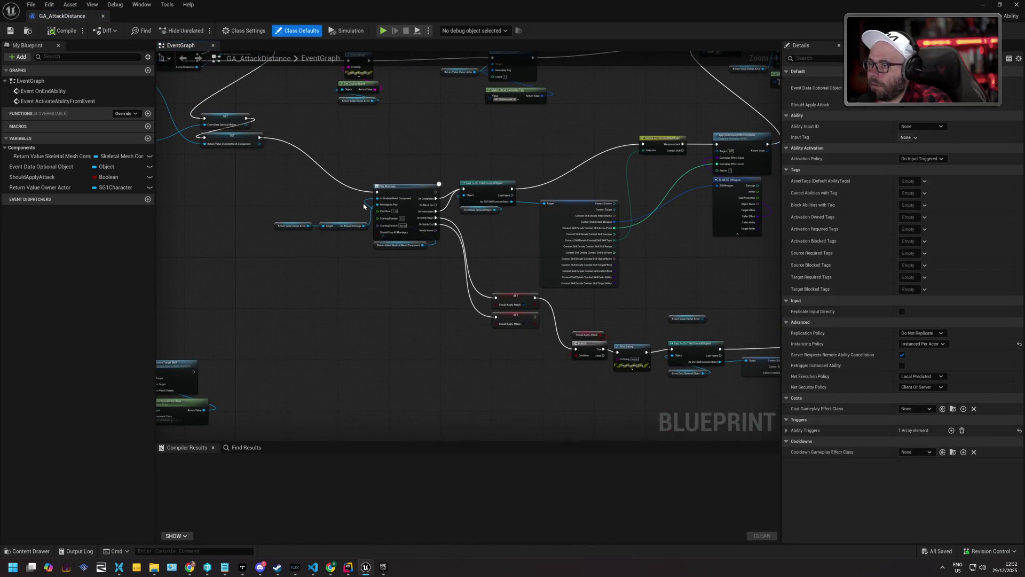
left_click(415, 191)
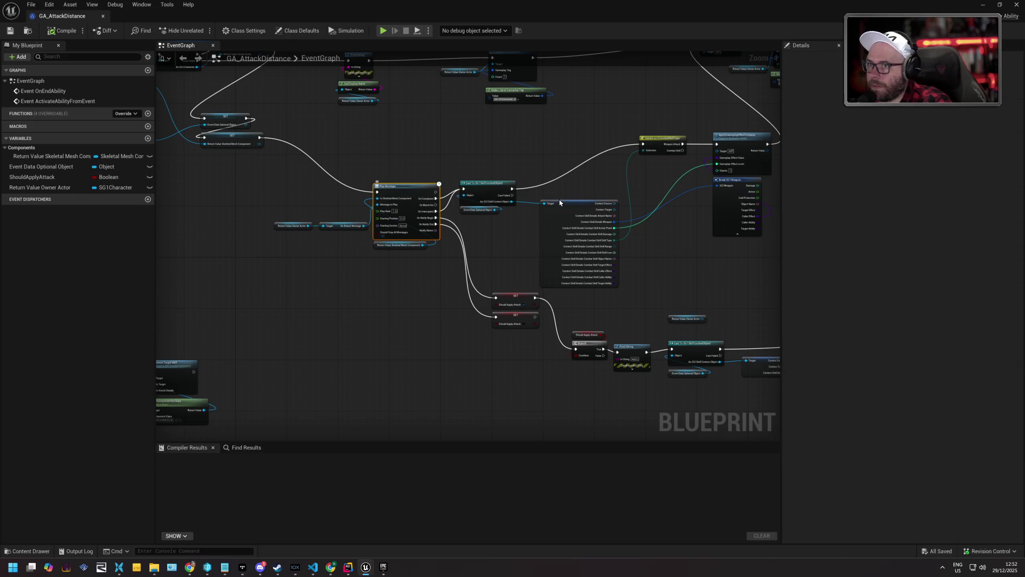
left_click(326, 238)
scroll(401, 239, "up", 4)
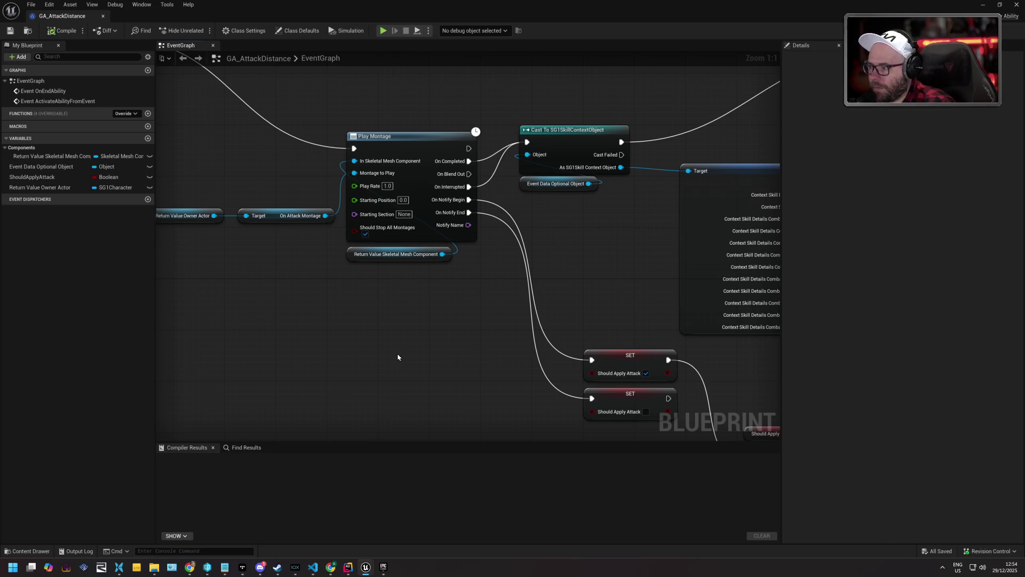
scroll(568, 263, "down", 2)
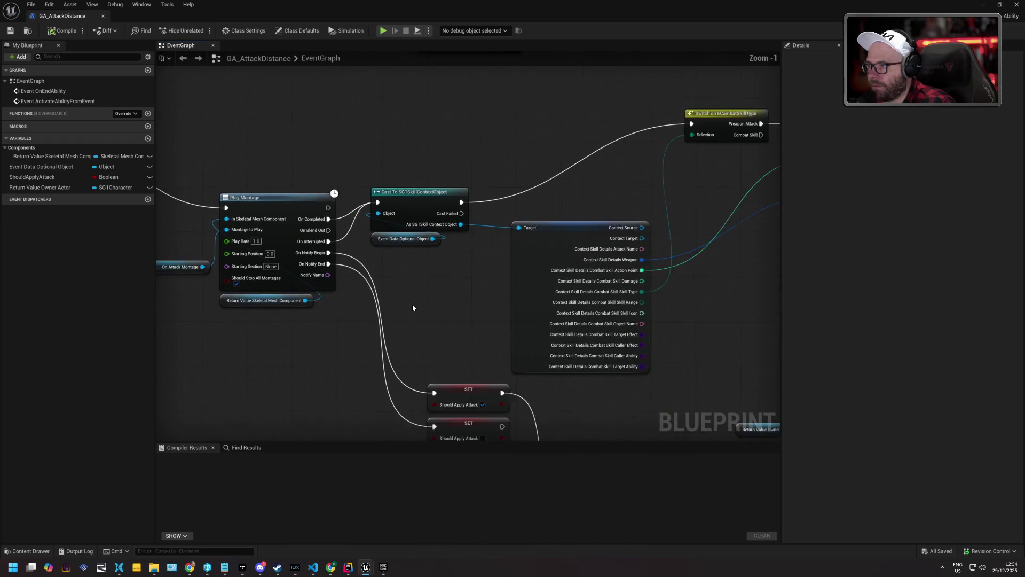
scroll(413, 308, "down", 1)
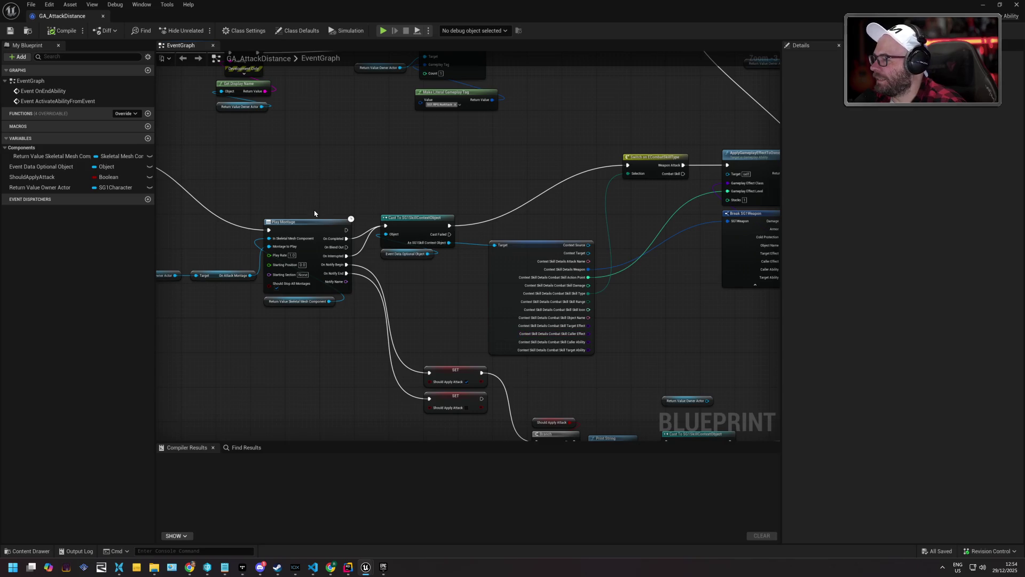
left_click(316, 226)
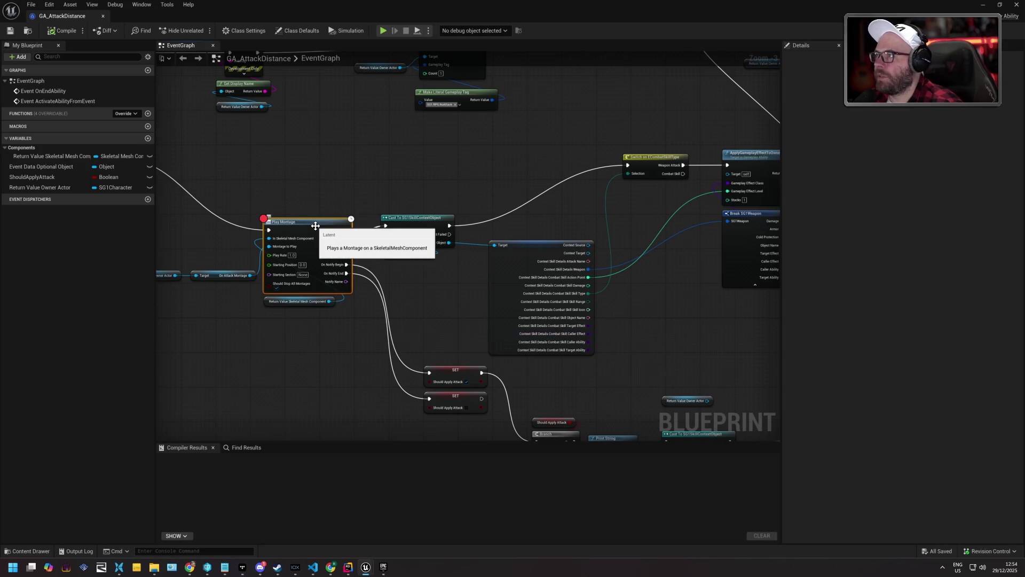
key("super+Down")
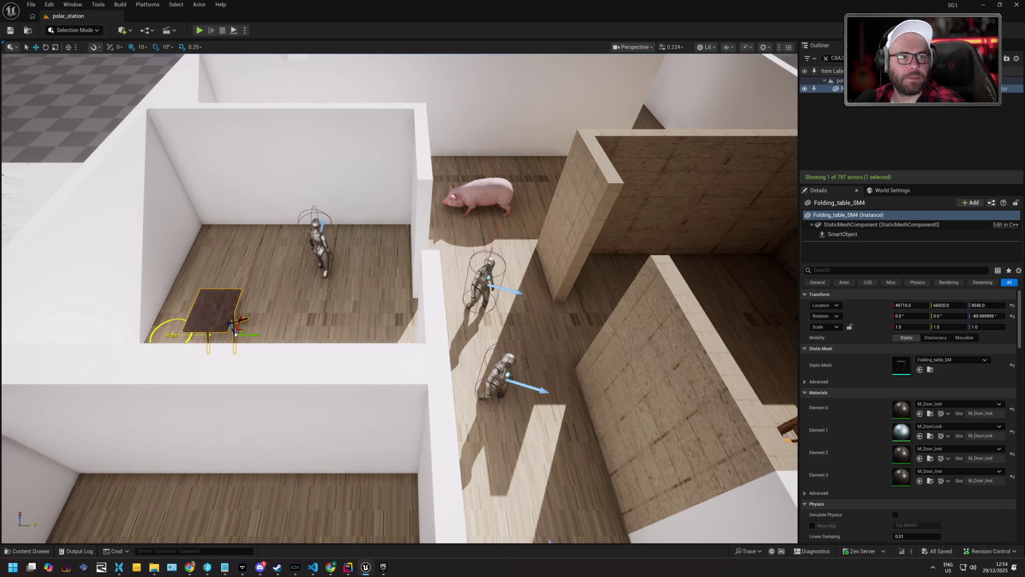
- Play-test polar_station with Alt+P, pause and resume it, then stop the session
key("alt+p")
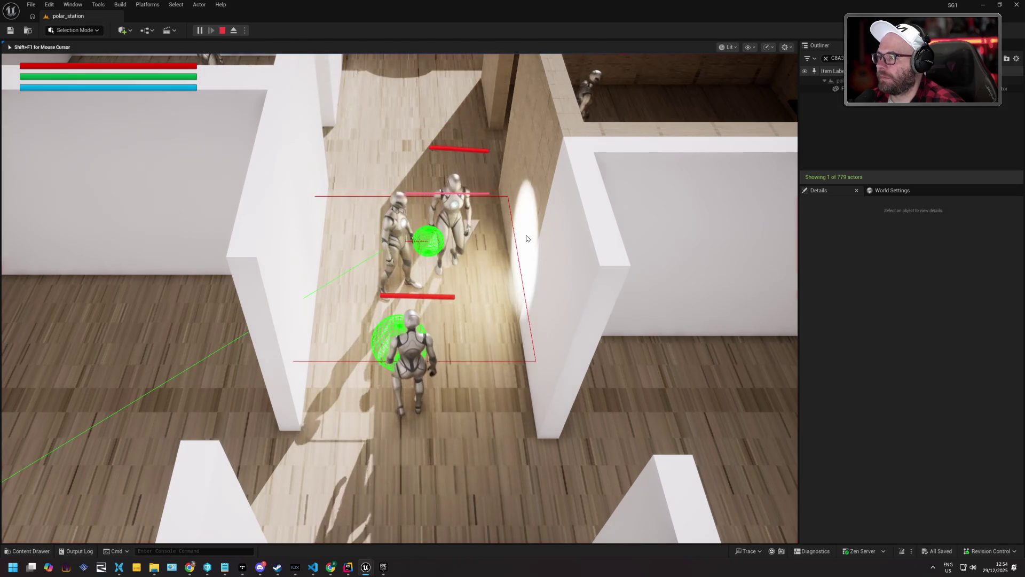
key("Pause")
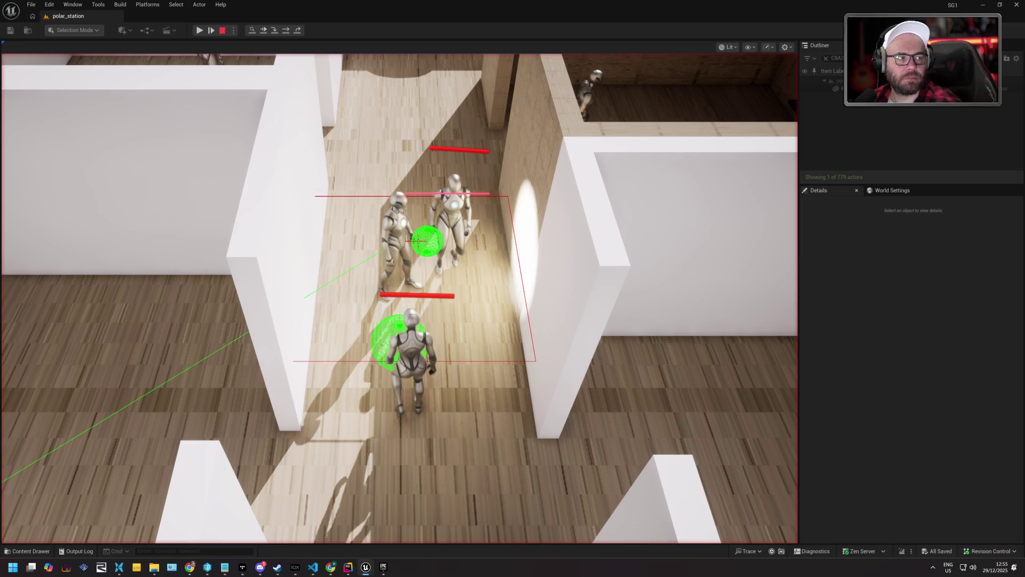
left_click(199, 31)
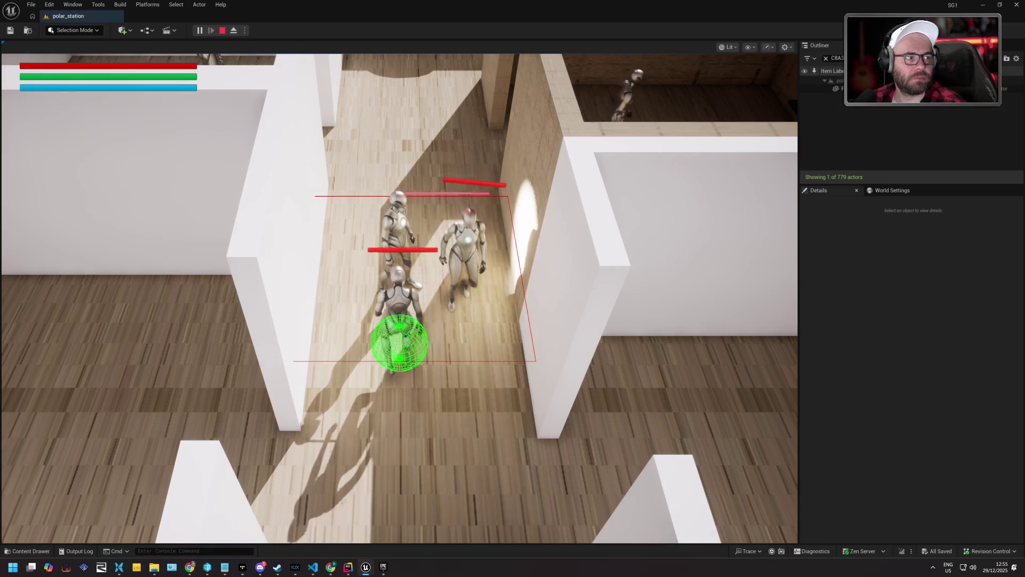
left_click(222, 31)
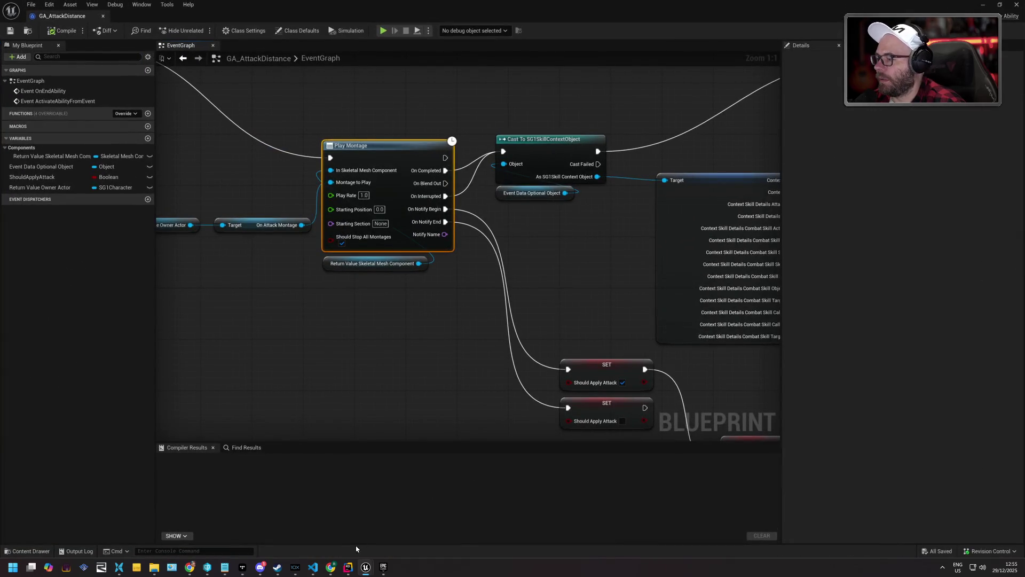
- In Rider's Unreal Editor Log, check the categories and search for 'monage', then return to Unreal
left_click(351, 567)
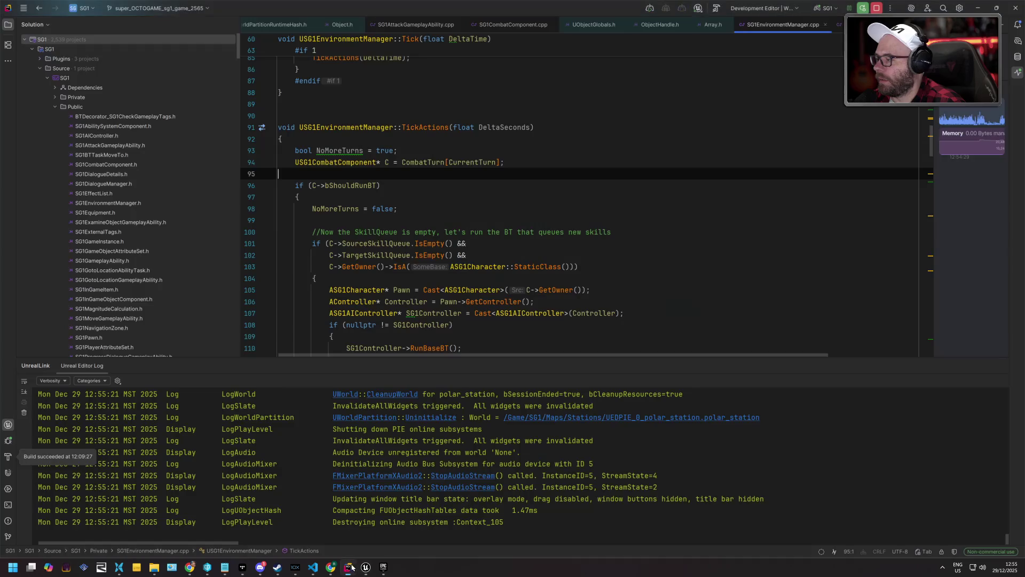
left_click(213, 441)
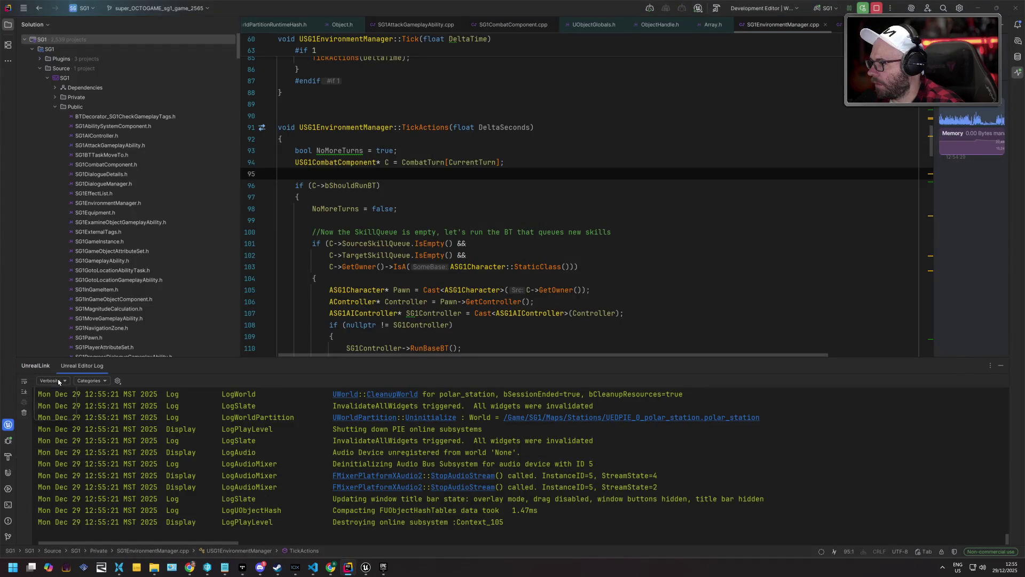
left_click(90, 380)
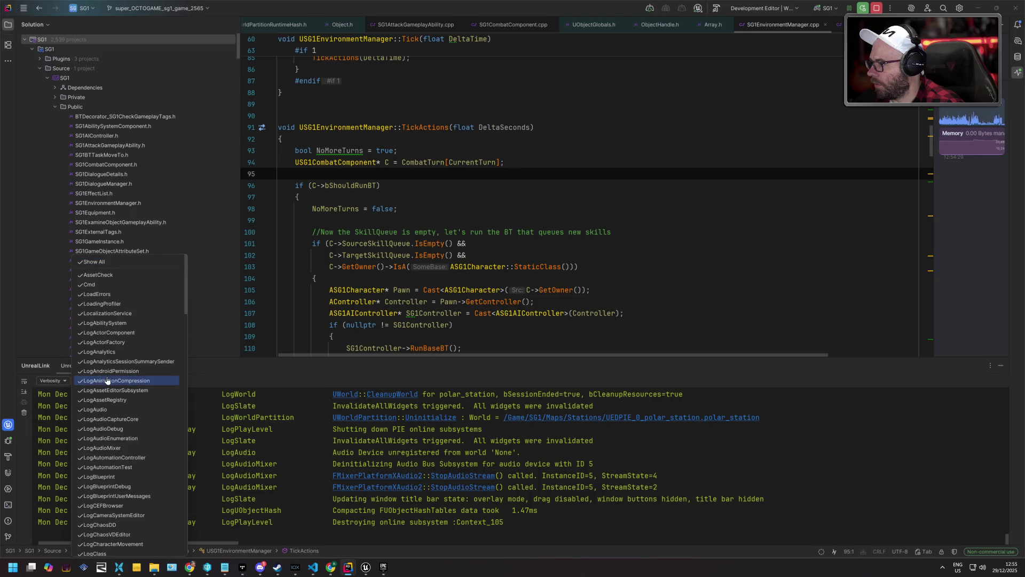
left_click(302, 465)
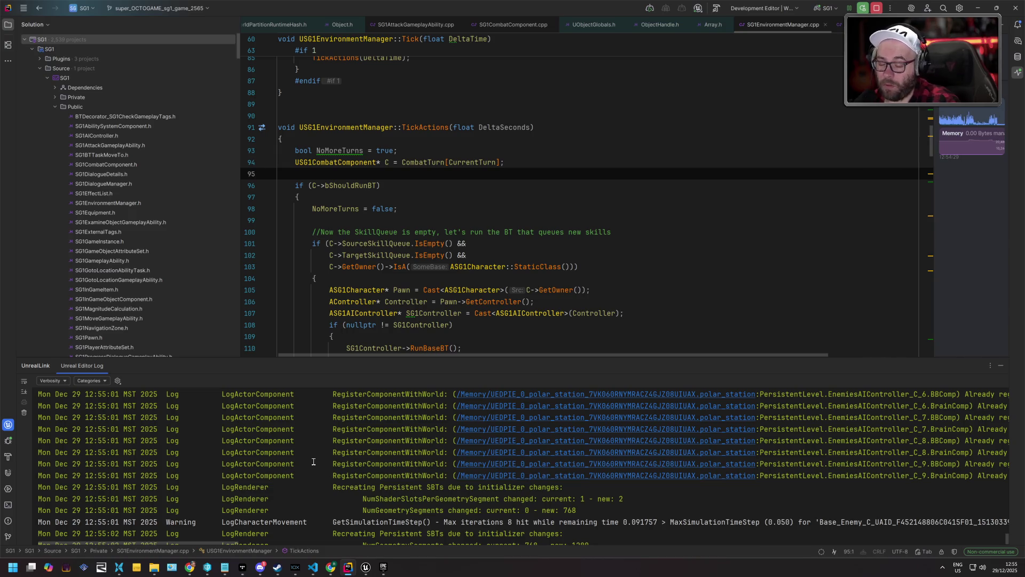
key("ctrl+f")
type("monage")
key("alt+Tab")
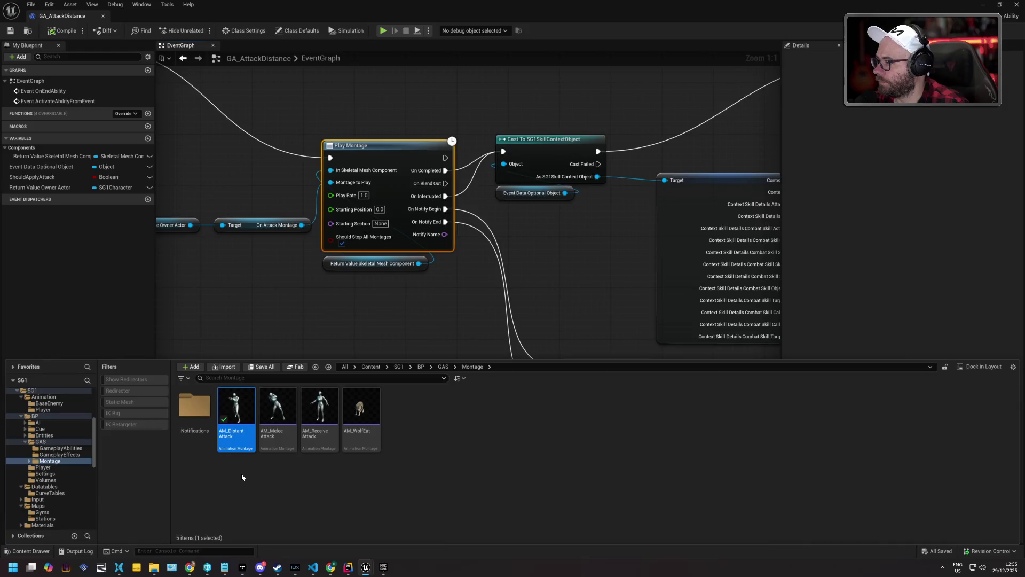
- Open AM_DistantAttack, put its track on the DefaultGroup.UpperBodyAdditive slot, and save it
double_click(243, 407)
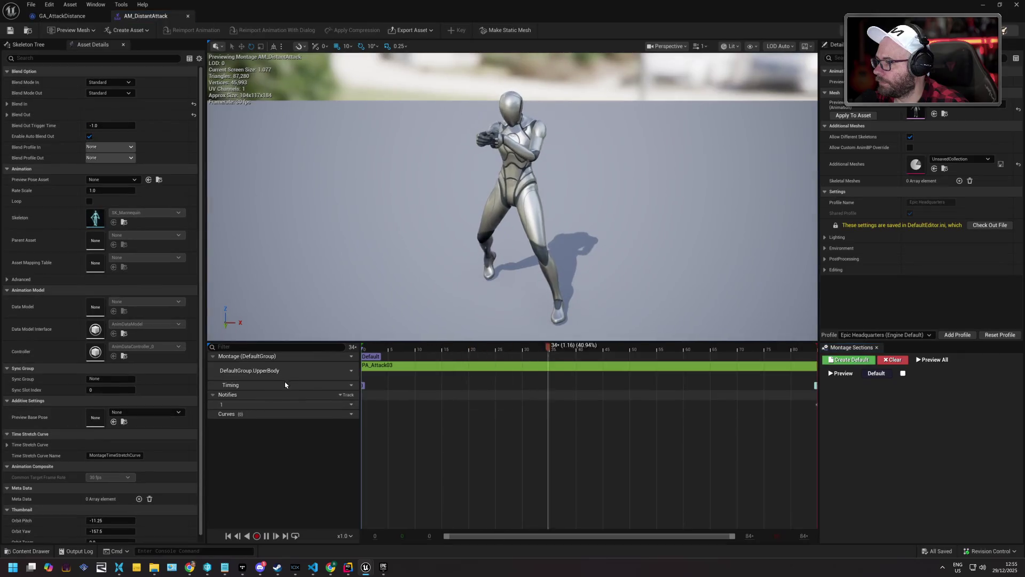
left_click(351, 370)
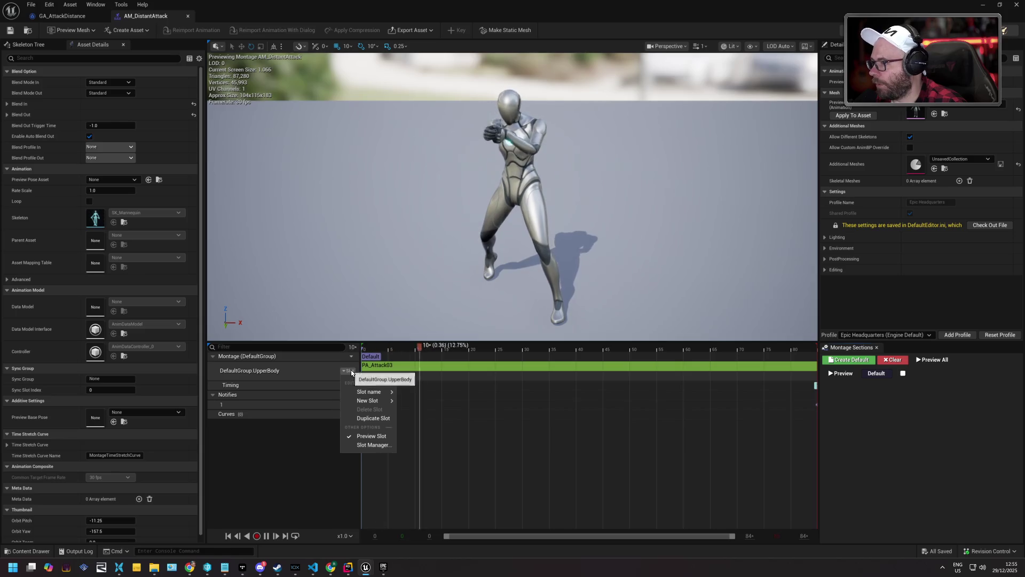
mouse_move(371, 390)
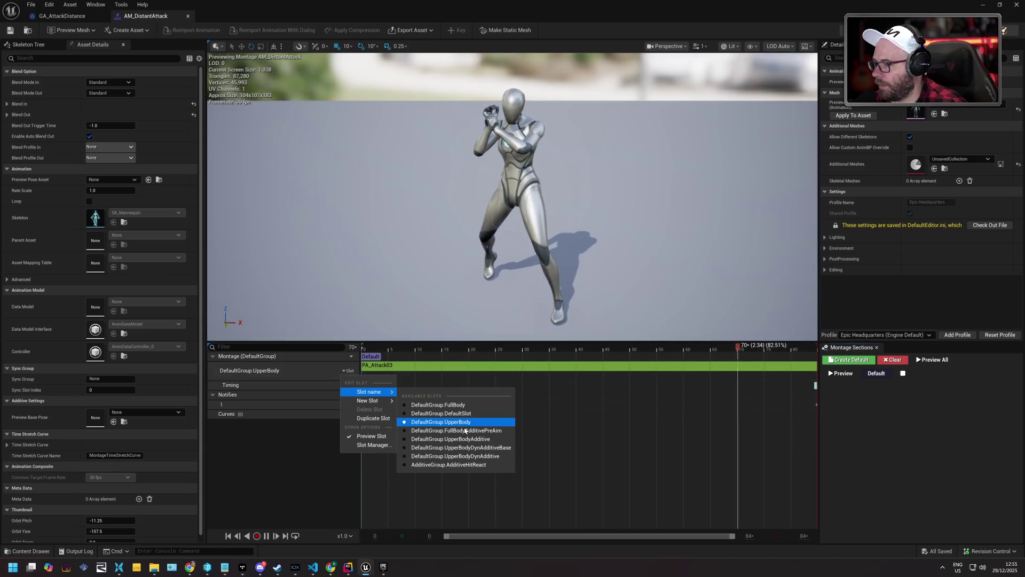
left_click(451, 438)
key("ctrl+s")
- Close and reopen AM_DistantAttack from the Content Drawer, then shrink its window to reveal polar_station
left_click(62, 16)
left_click(146, 16)
left_click(187, 16)
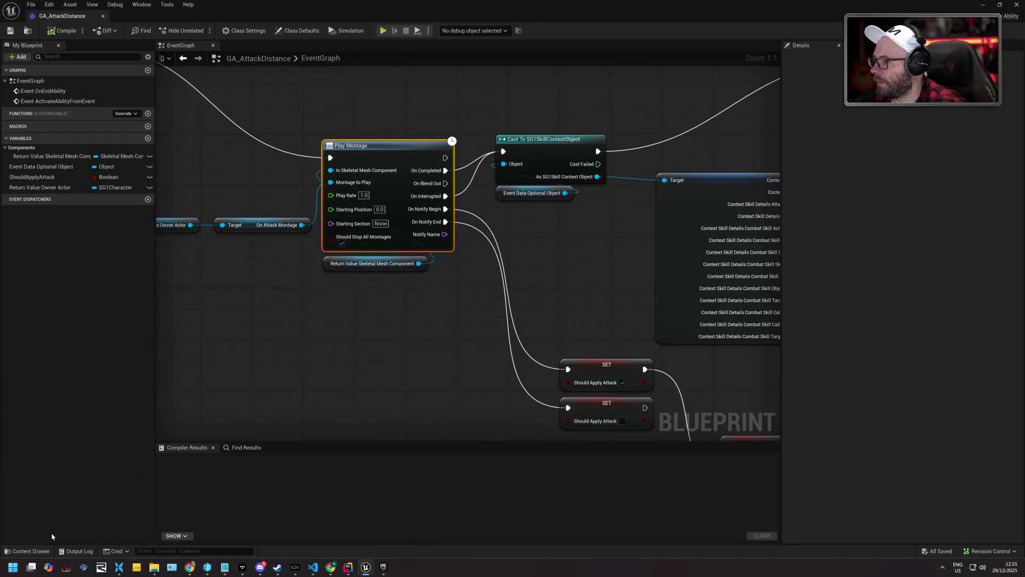
left_click(30, 550)
double_click(235, 419)
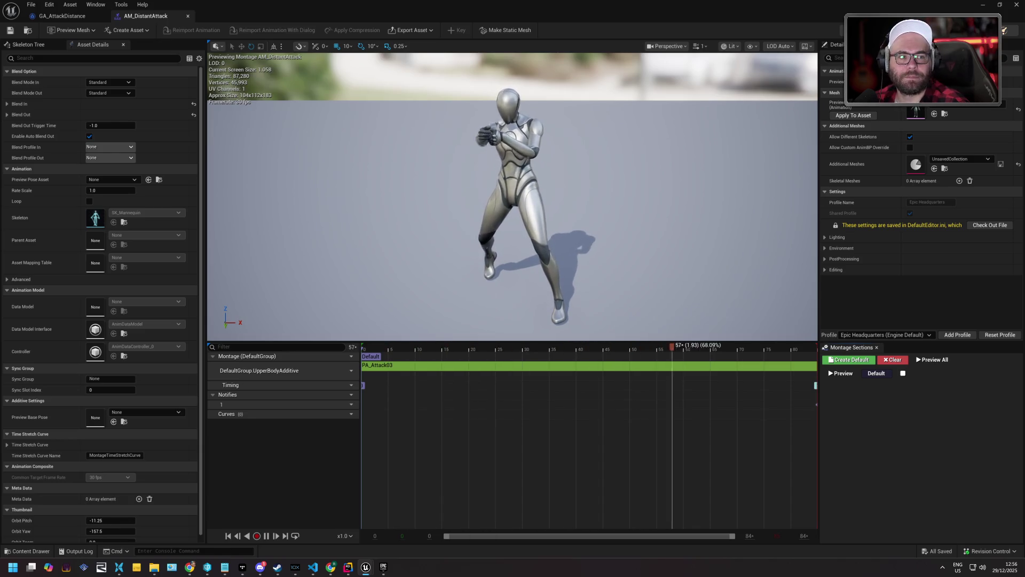
left_click_drag(714, 12, 801, 196)
left_click(799, 199)
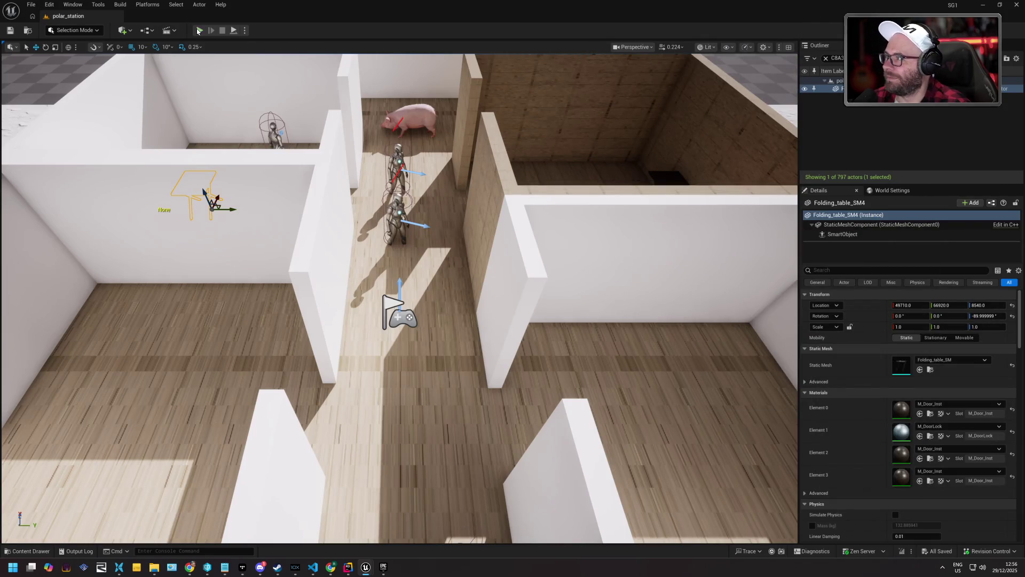
- Run a quick play test of polar_station, then save all changes
key("alt+p")
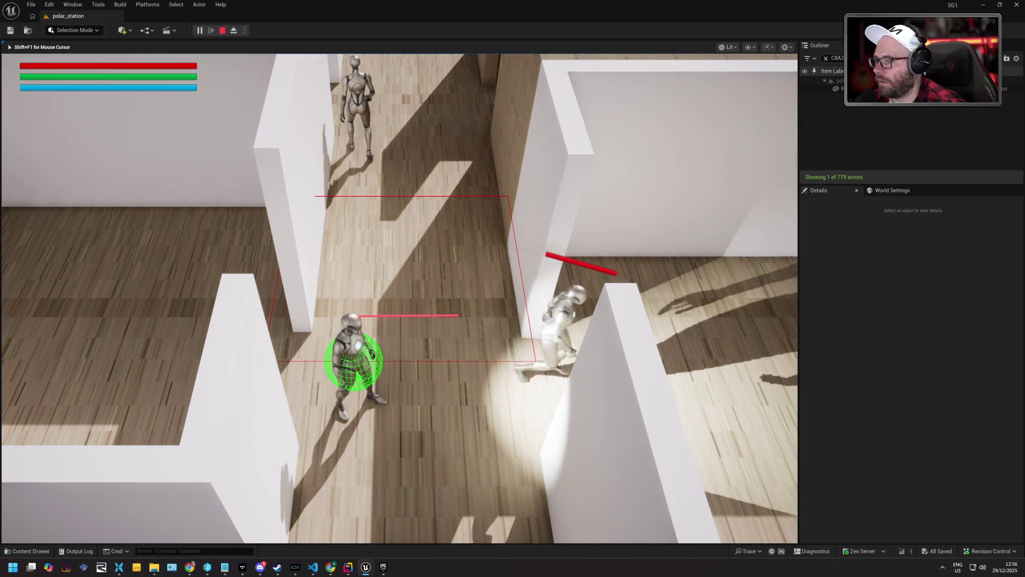
key("Escape")
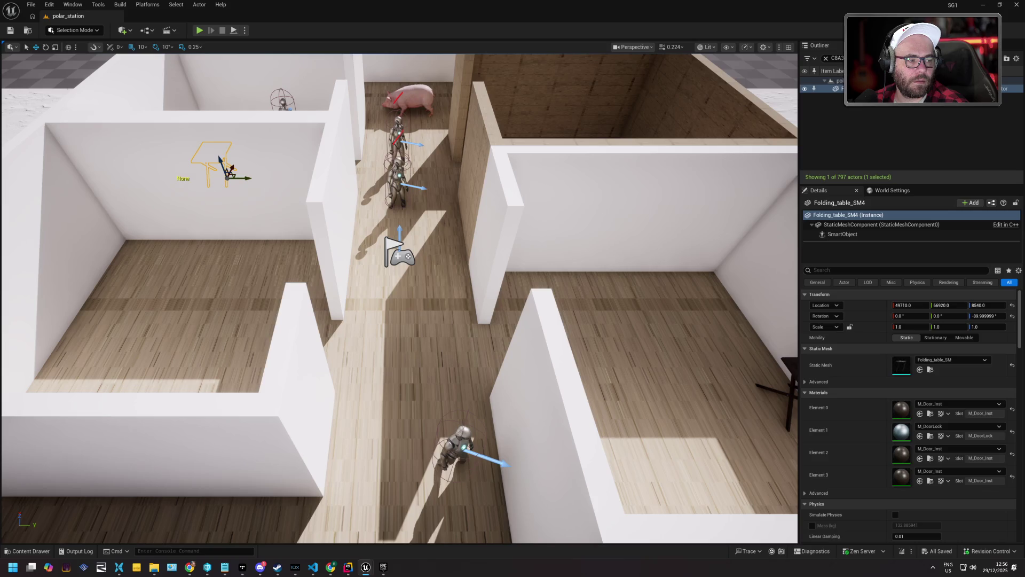
key("ctrl+s")
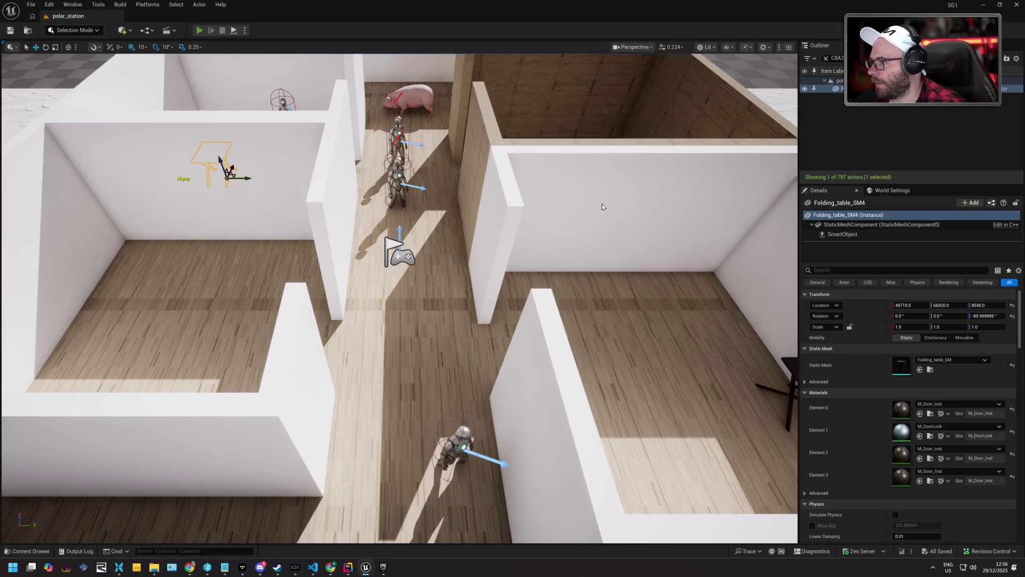
- Play-test again, walking the character up the corridor, then return to the montage editor
key("alt+p")
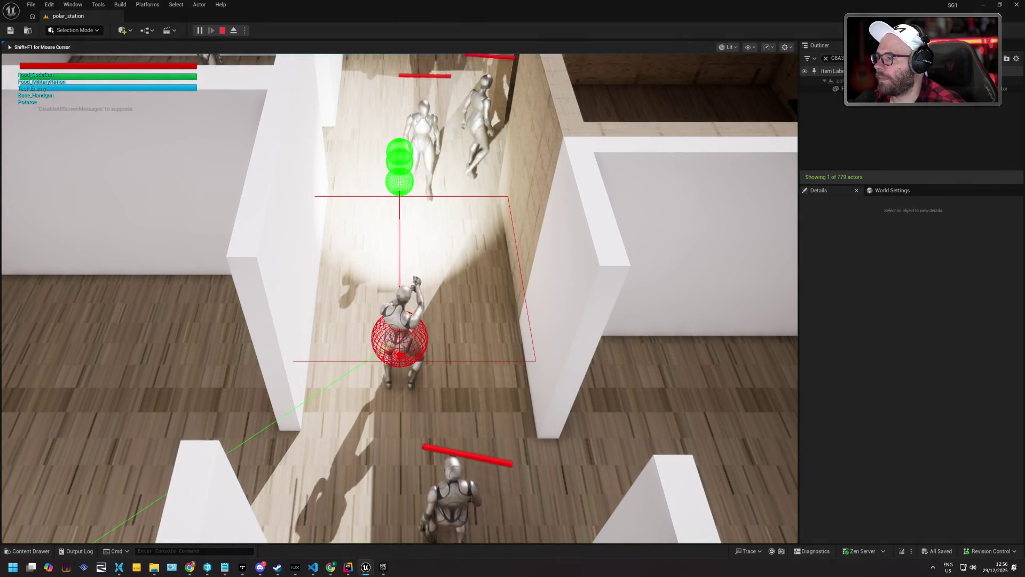
key("w")
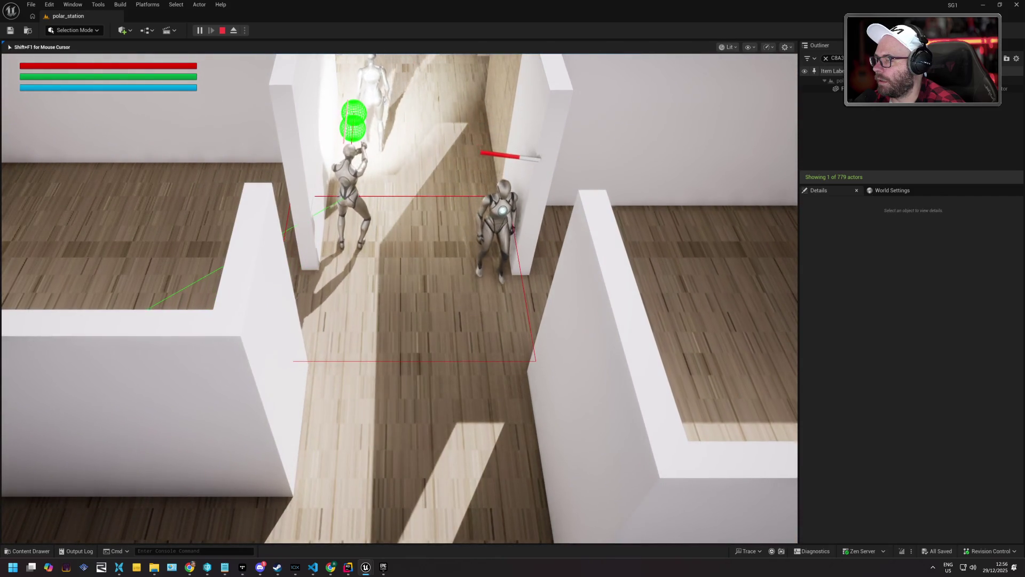
key("w")
key("w")
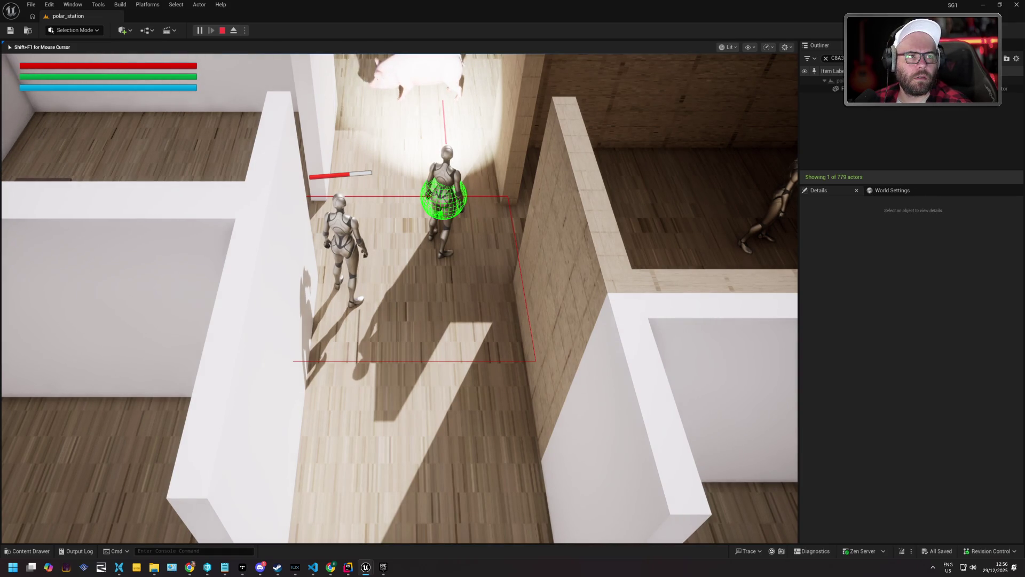
key("Escape")
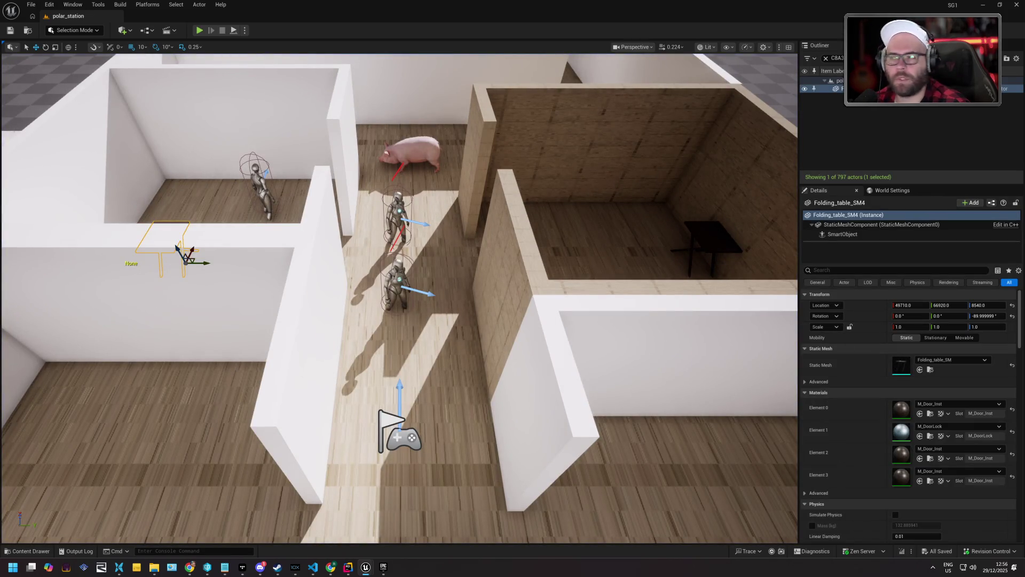
key("alt+Tab")
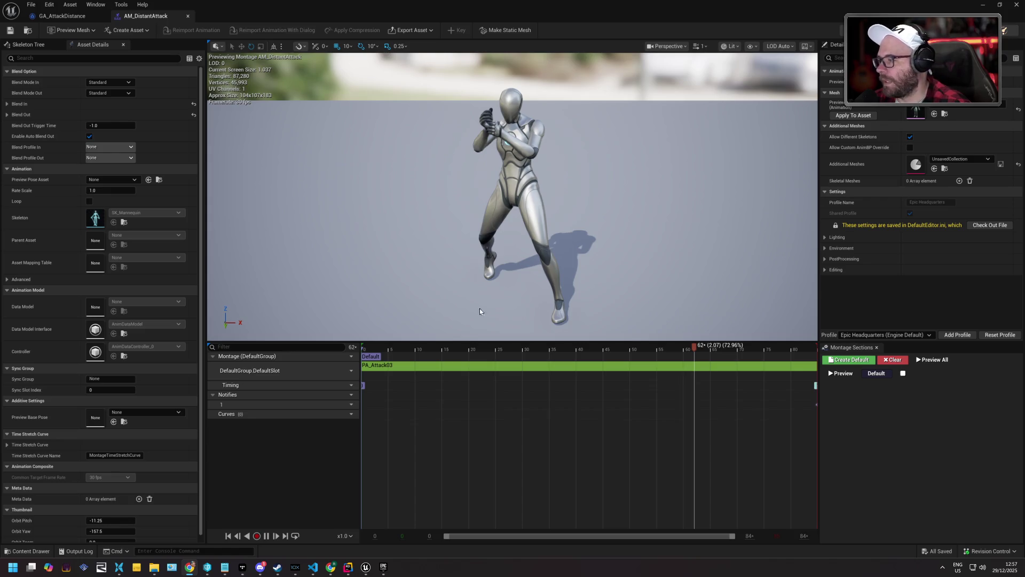
- Change the montage track's slot to DefaultGroup.UpperBody and go back to the GA_AttackDistance blueprint
left_click(348, 370)
mouse_move(363, 392)
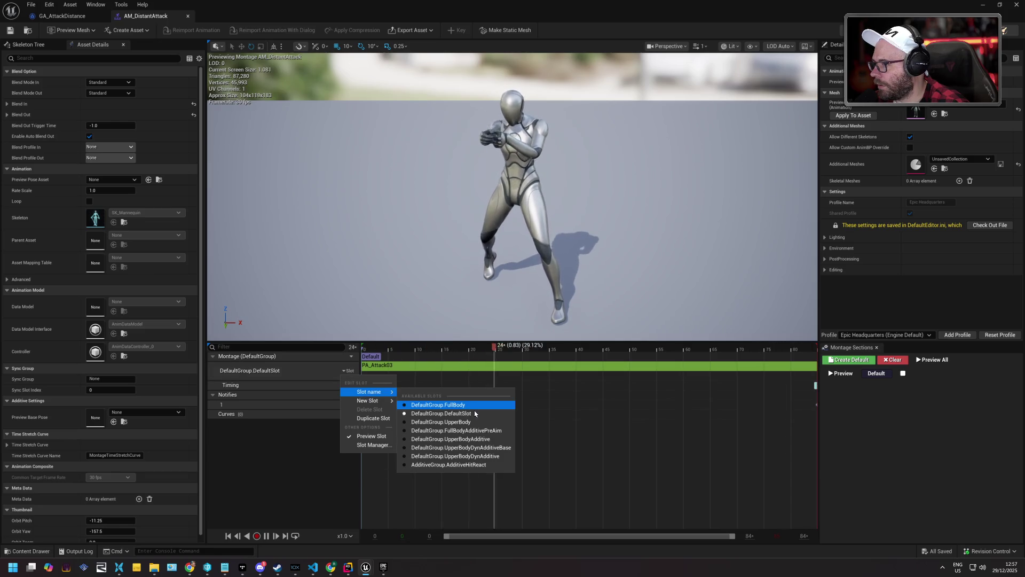
left_click(459, 422)
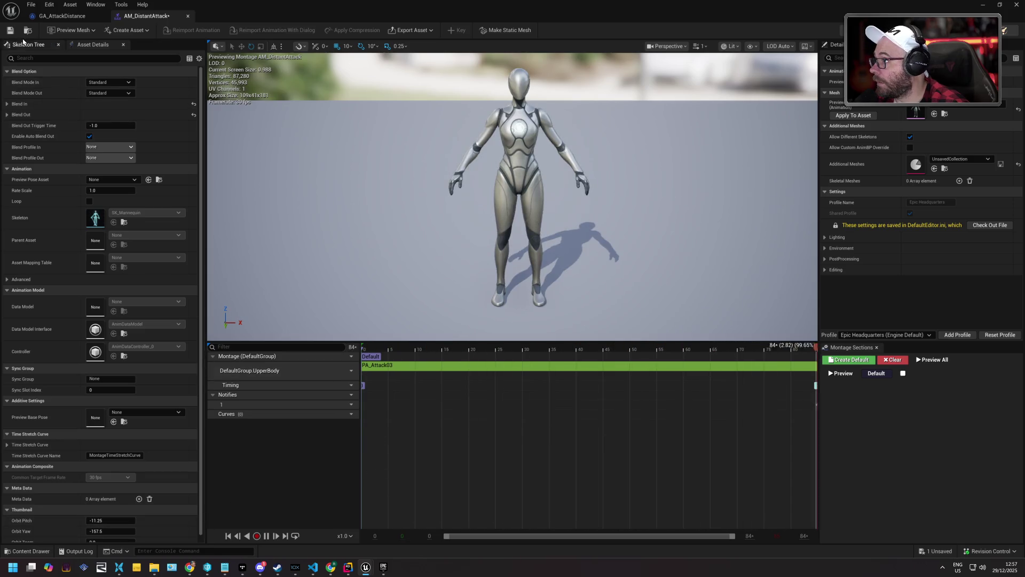
left_click(62, 16)
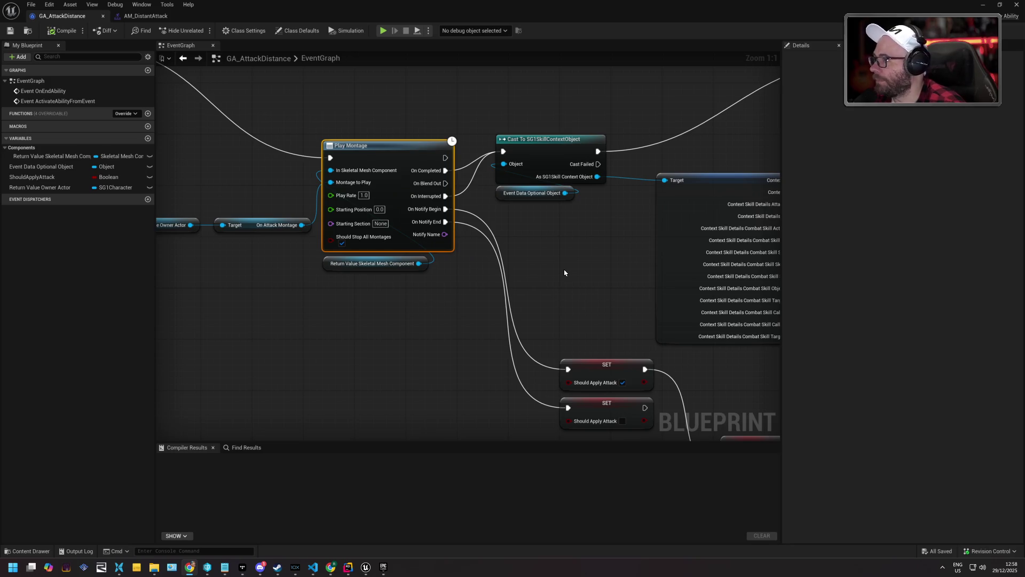
- Locate GA_AttackDistance and AM_DistantAttack among the project assets in the Content Browser
left_click_drag(383, 320, 552, 348)
left_click_drag(323, 199, 327, 219)
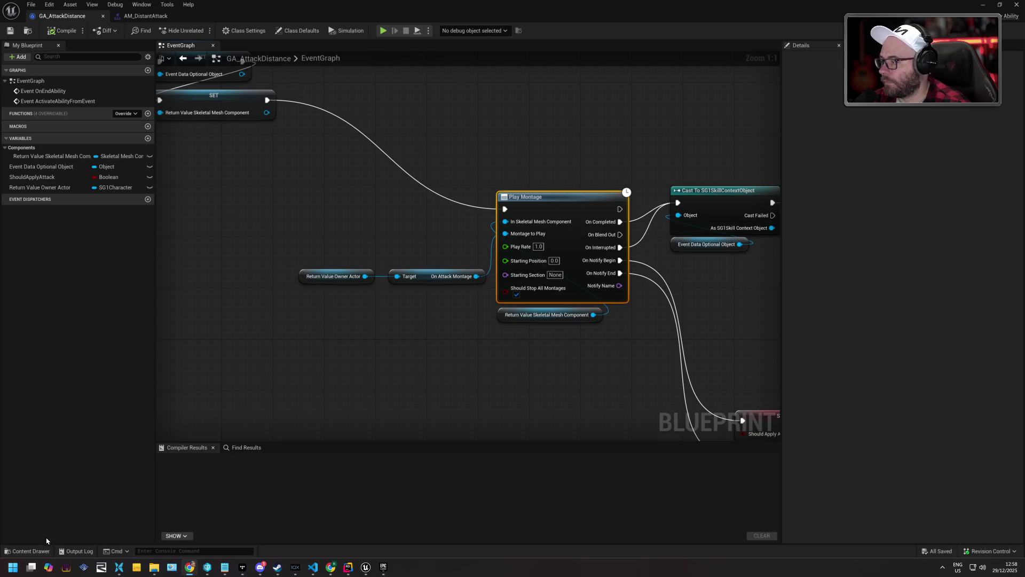
left_click(31, 551)
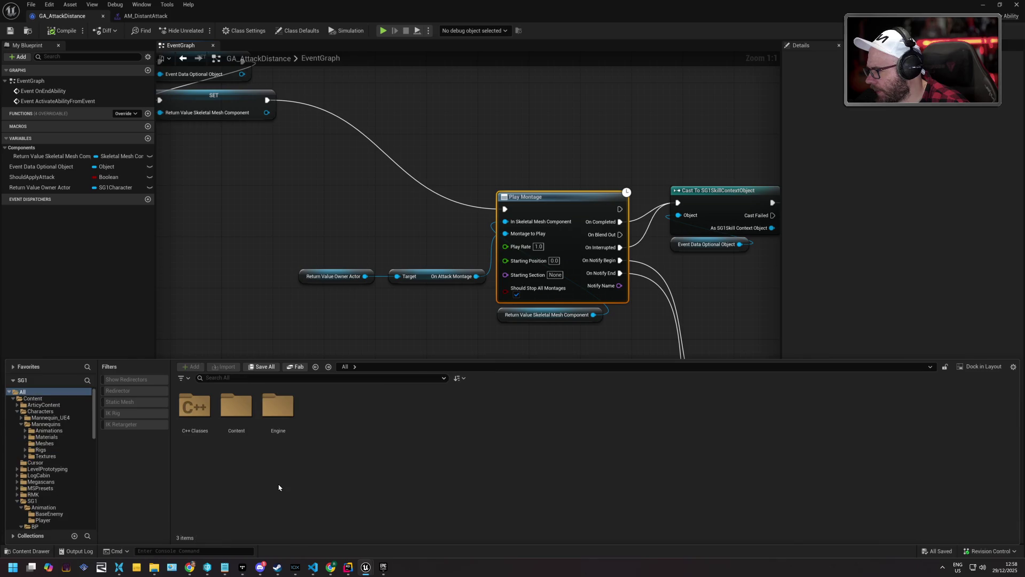
key("ctrl+b")
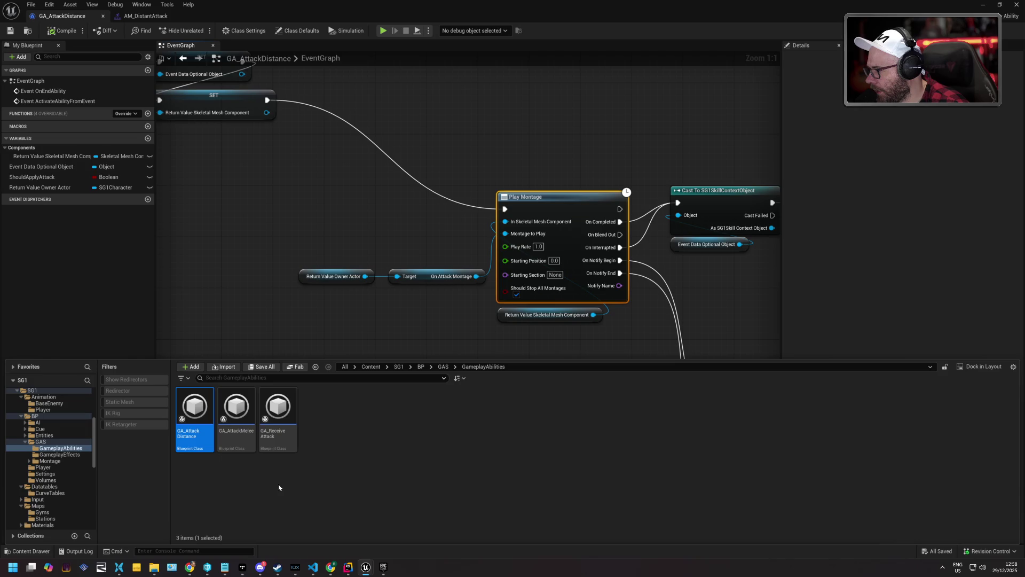
key("ctrl+b")
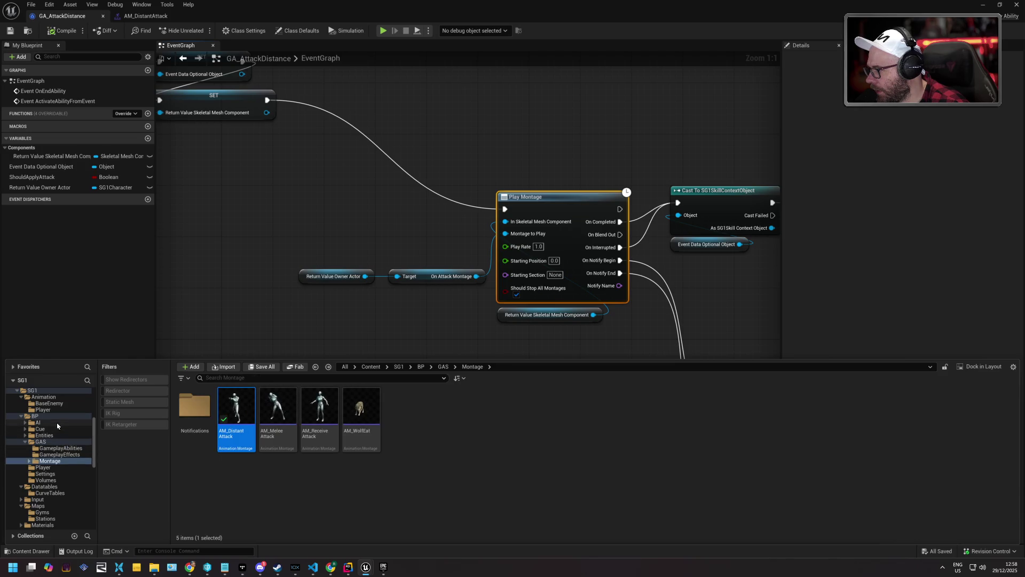
- Browse to the SG1 folder, search for 'topdown', and open BP_TopDownCharacter
left_click(53, 416)
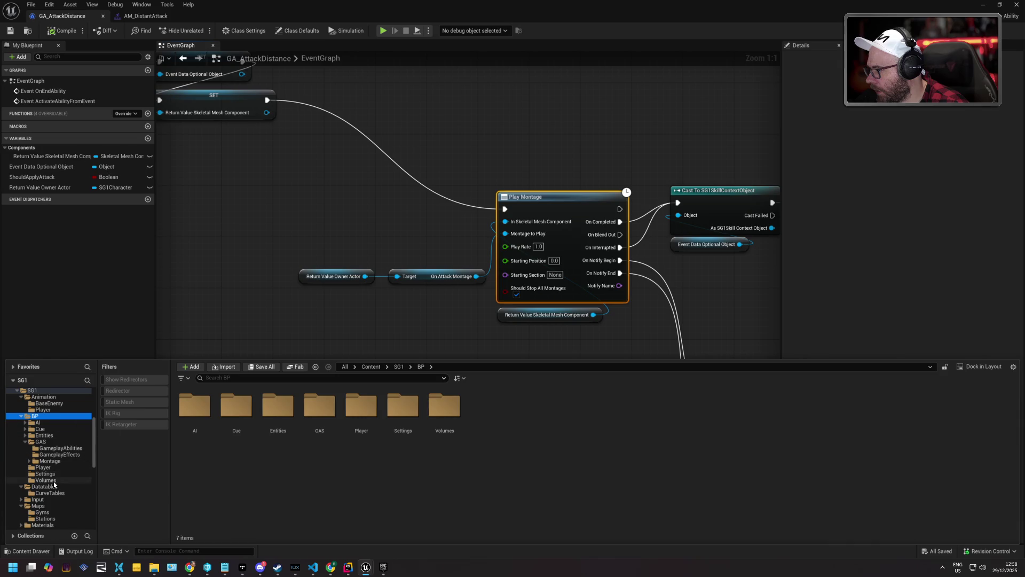
scroll(55, 483, "up", 1)
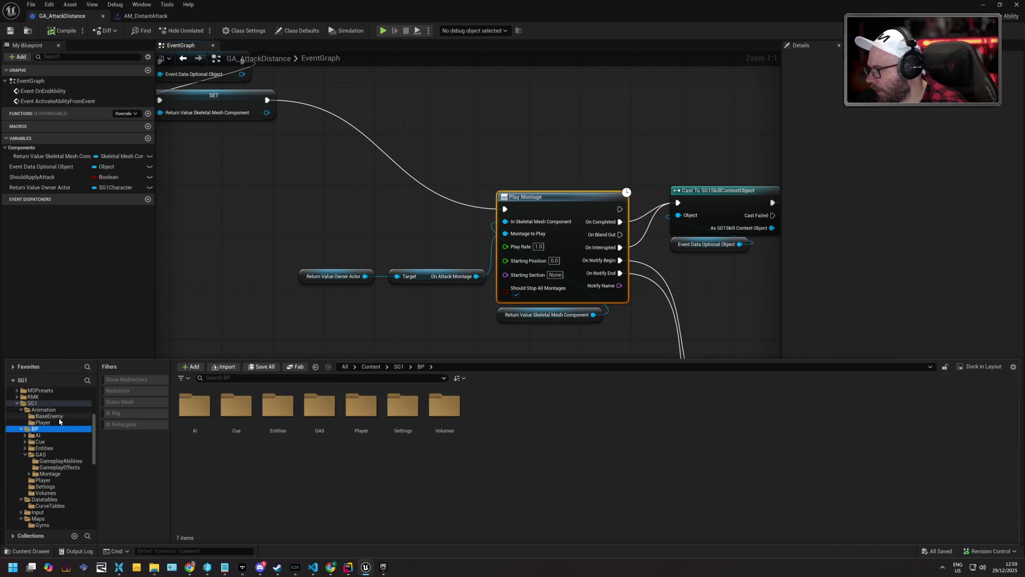
left_click(60, 422)
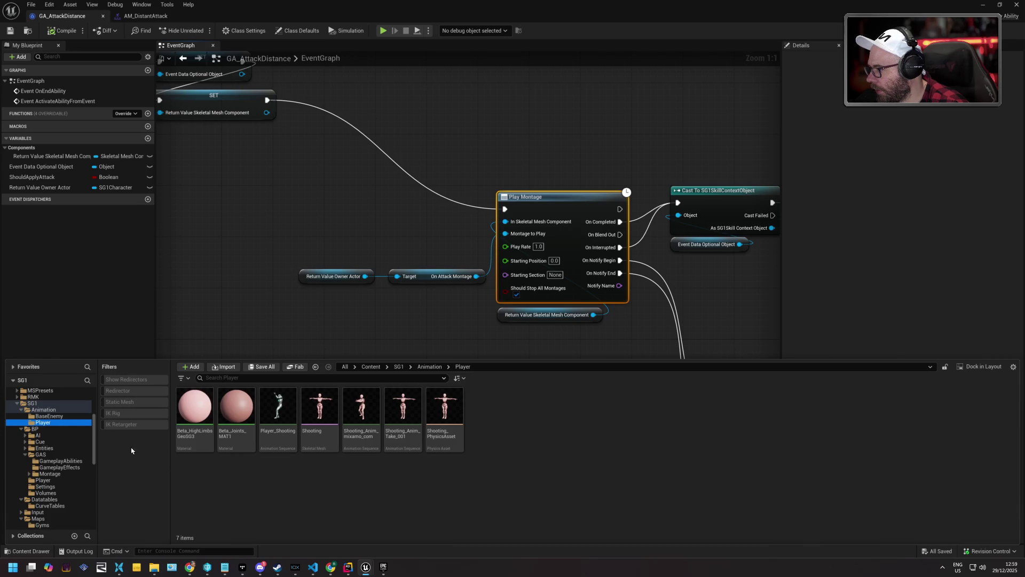
left_click(58, 416)
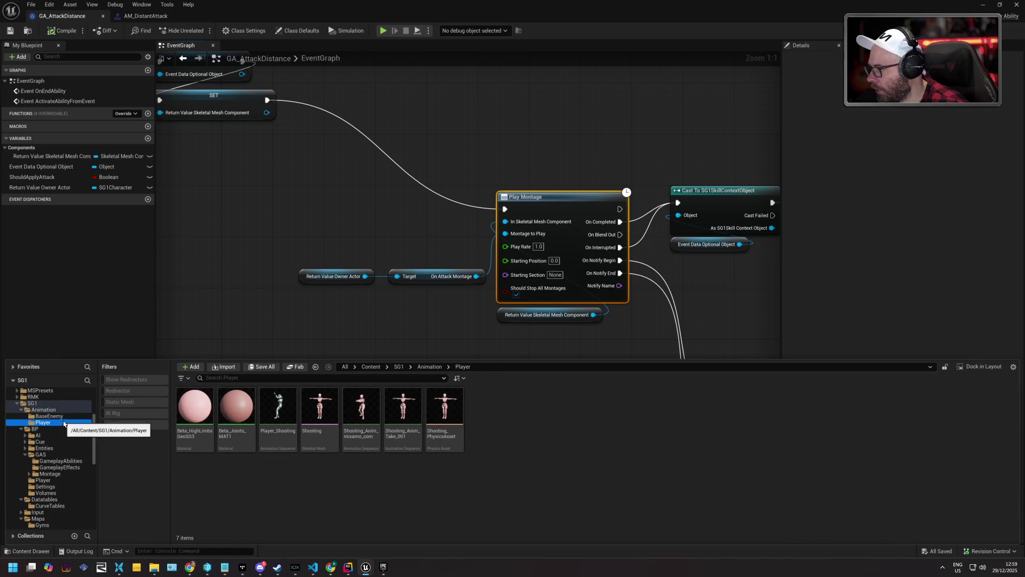
left_click(34, 403)
left_click(242, 377)
type("topdown")
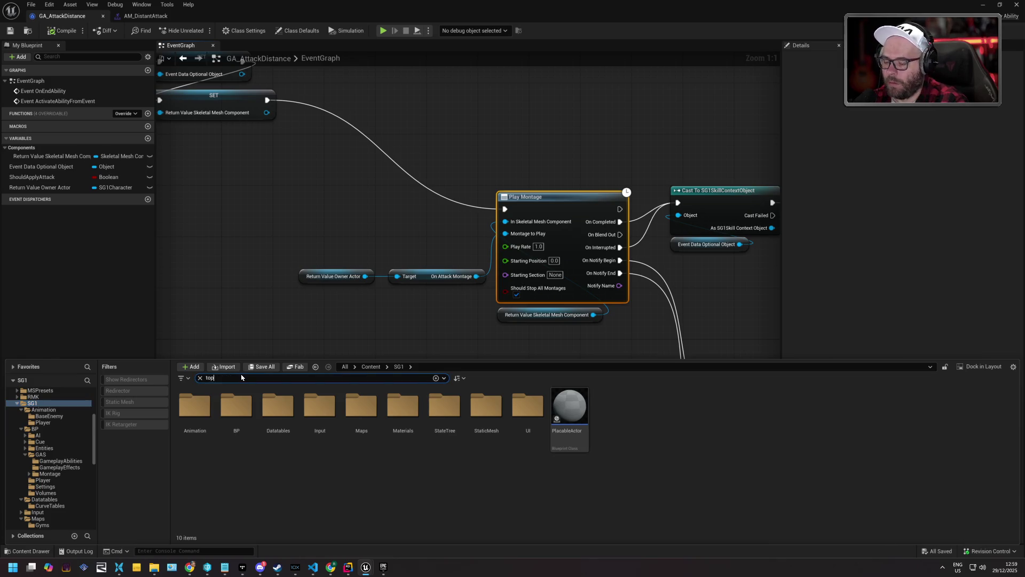
double_click(209, 402)
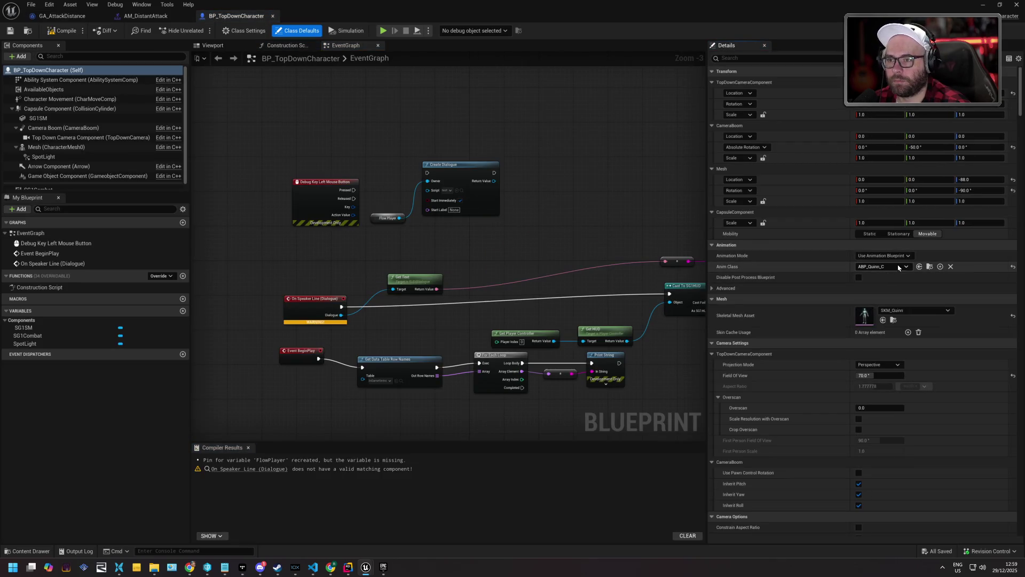
- Find and open ABP_Quinn, then launch its Reference Viewer from the Content Drawer
left_click(930, 266)
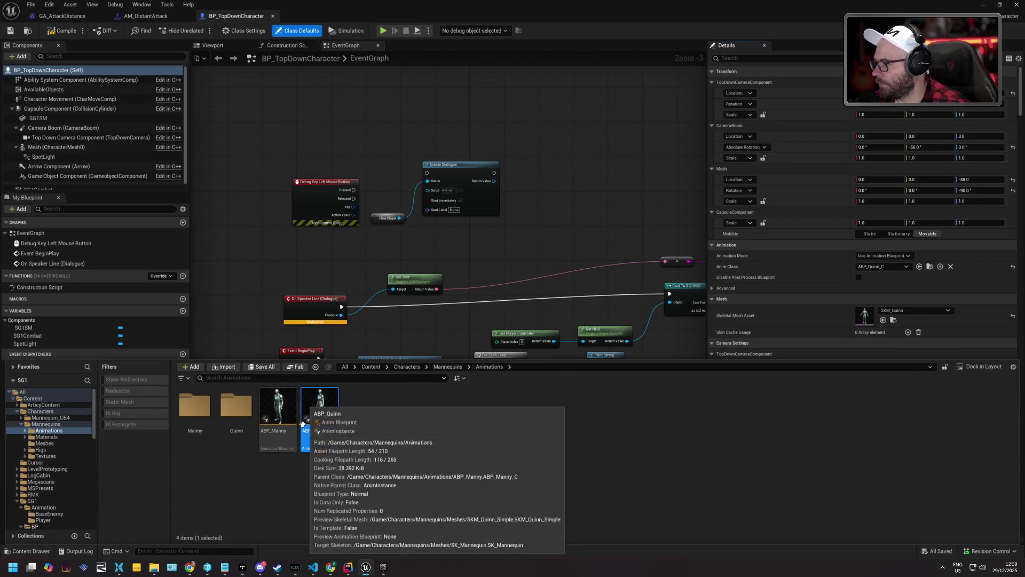
double_click(319, 401)
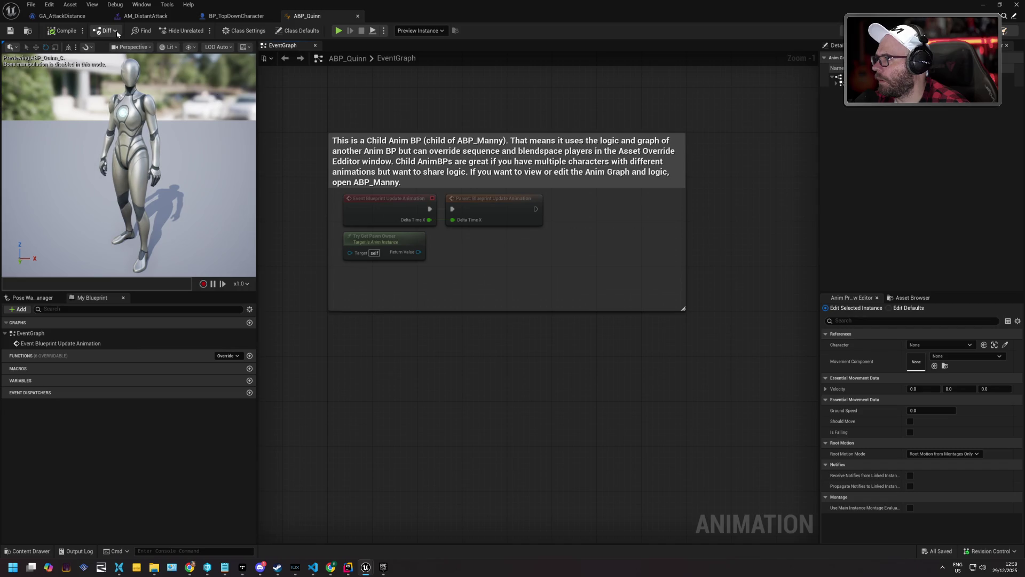
left_click(142, 30)
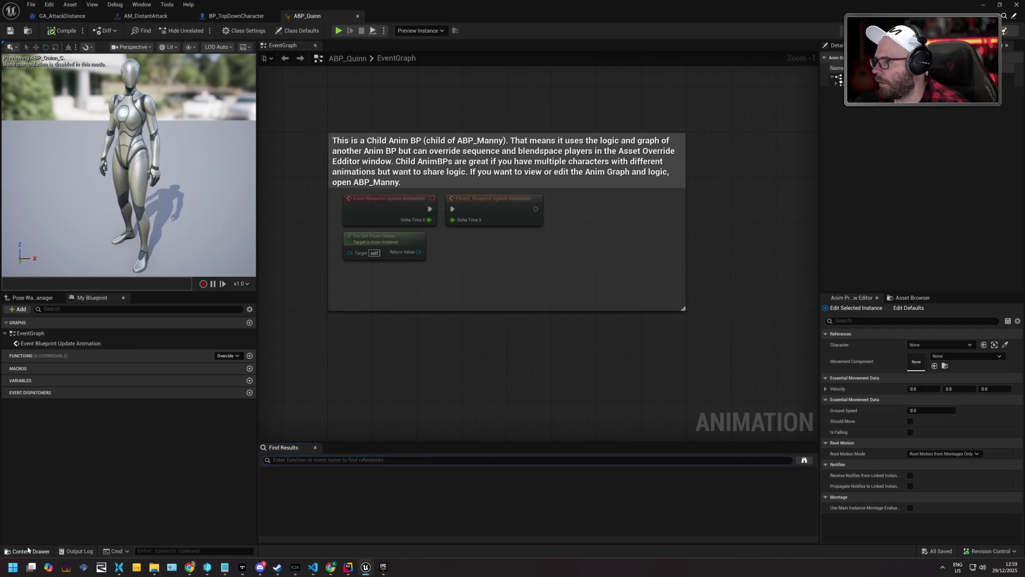
left_click(31, 551)
right_click(317, 408)
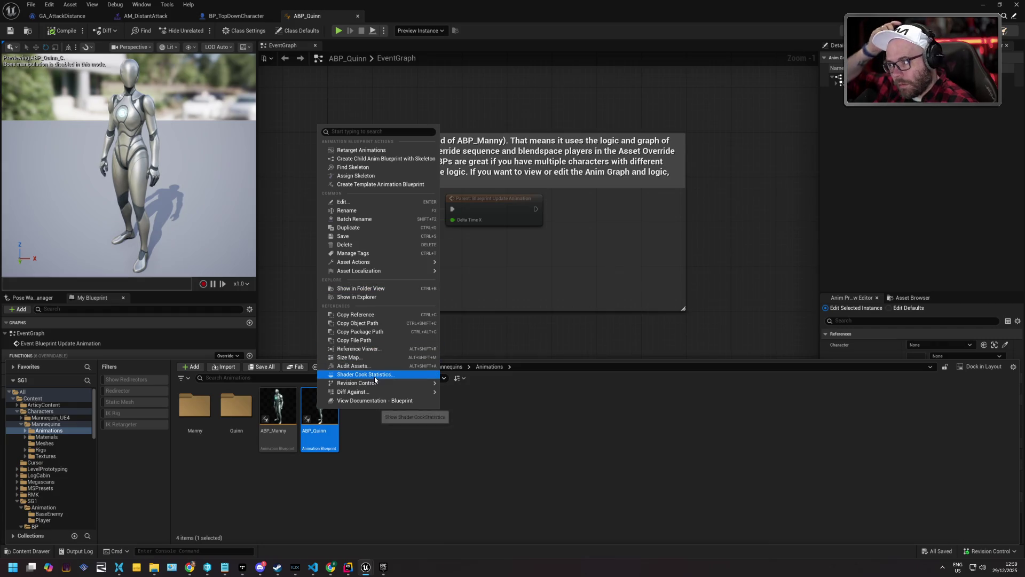
left_click(380, 350)
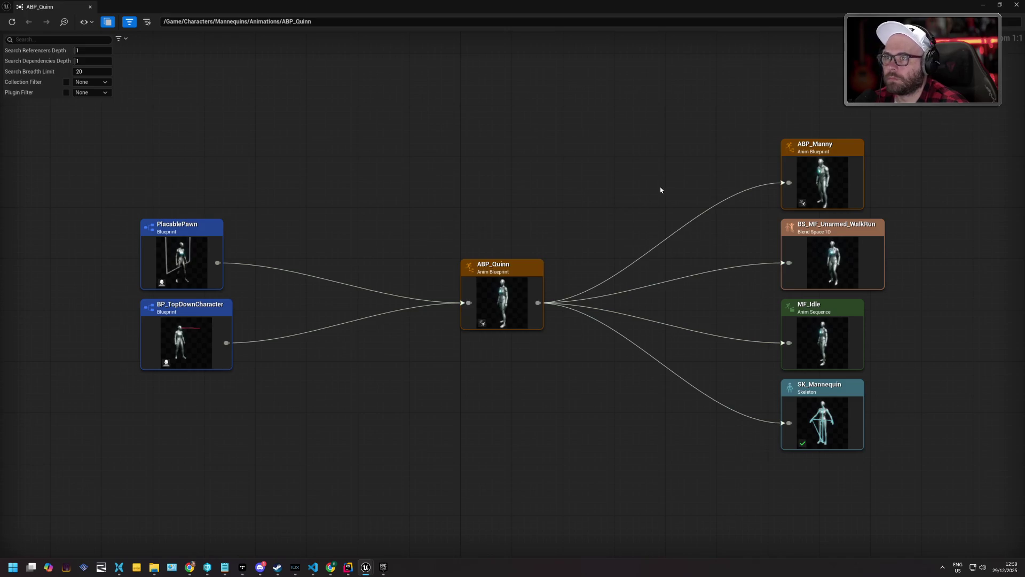
- Re-root the Reference Viewer on ABP_Manny, view its dependencies, and open ABP_Manny for editing
double_click(830, 169)
left_click_drag(807, 269, 265, 364)
scroll(322, 345, "down", 3)
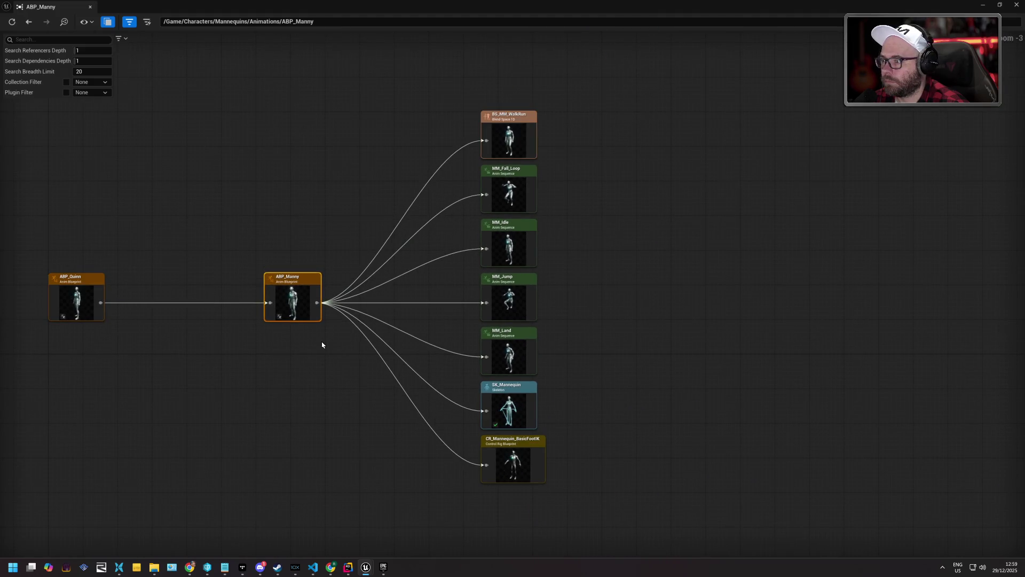
right_click(283, 294)
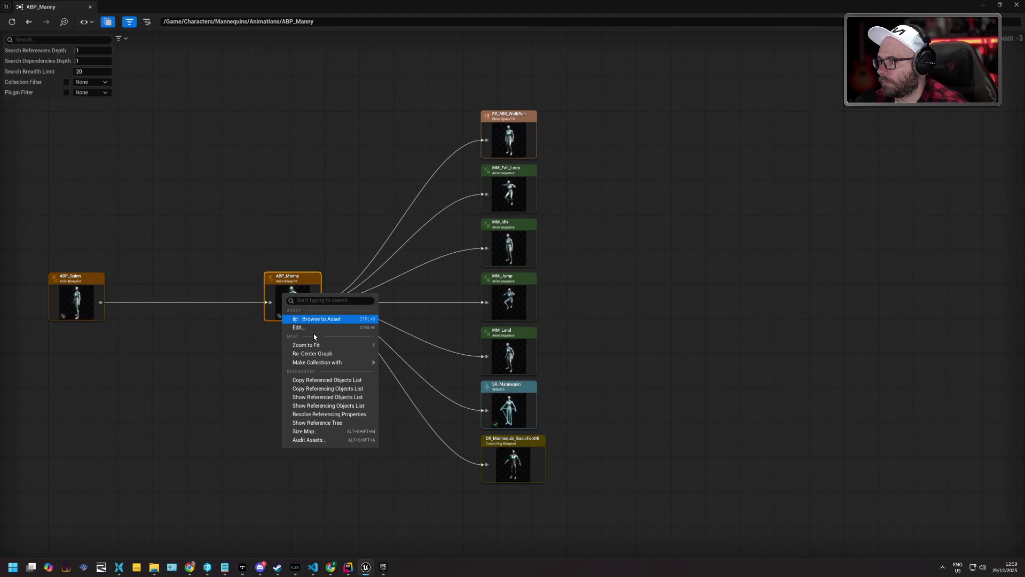
left_click(314, 328)
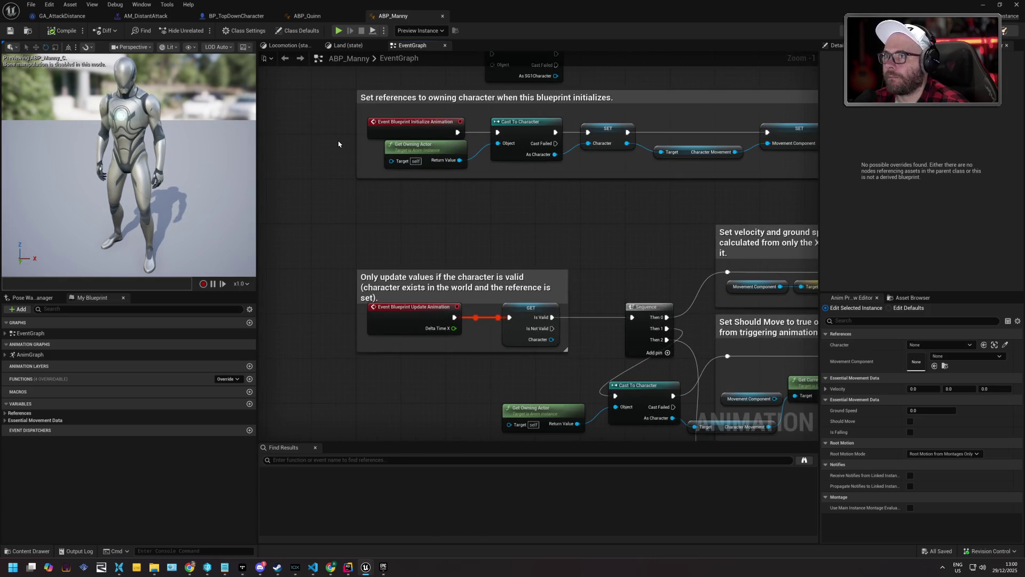
- Check ABP_Manny's Class Defaults, pan through its EventGraph's velocity and ground-speed logic, then open Locomotion
left_click(298, 31)
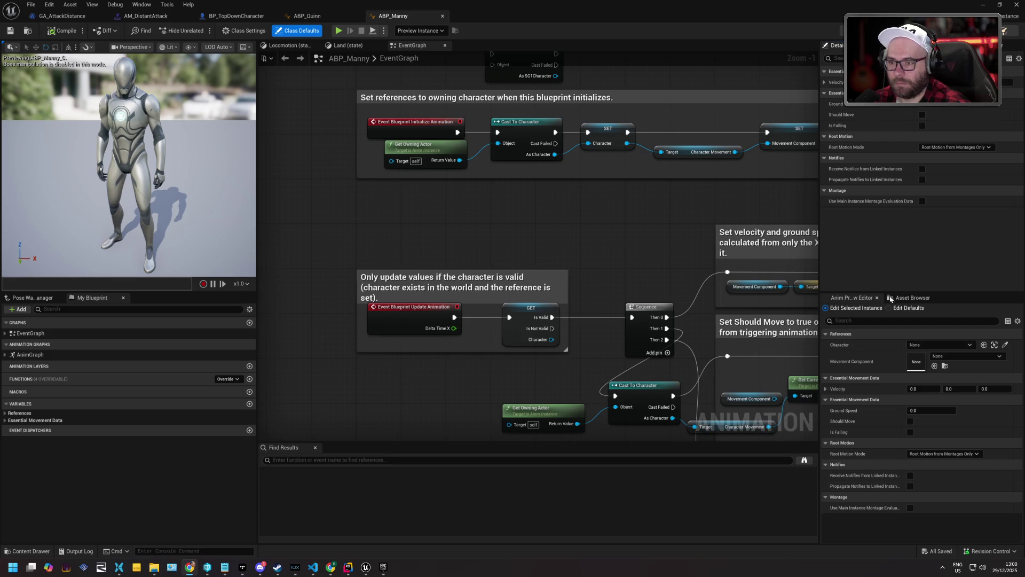
scroll(503, 228, "down", 1)
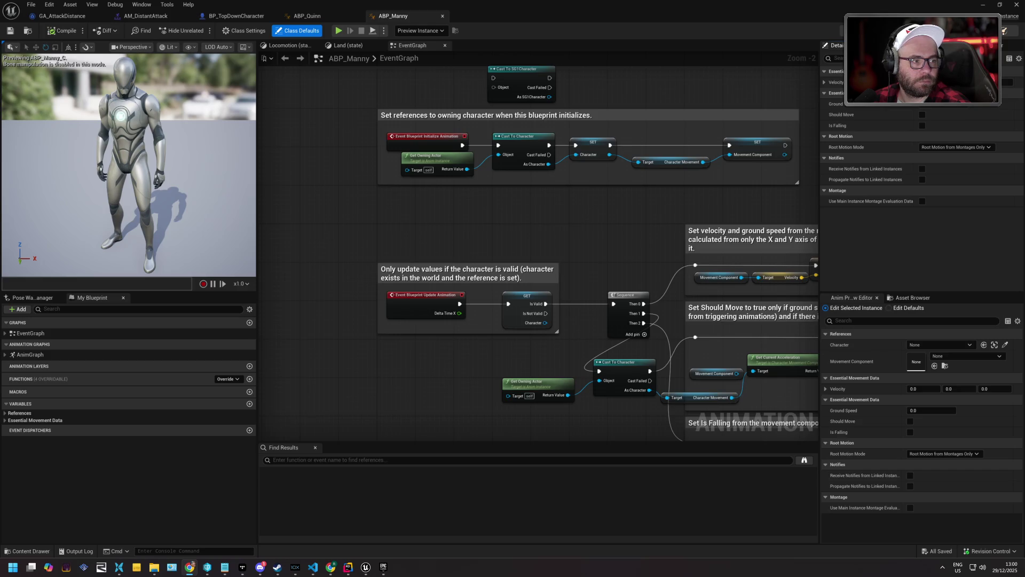
left_click_drag(618, 224, 505, 259)
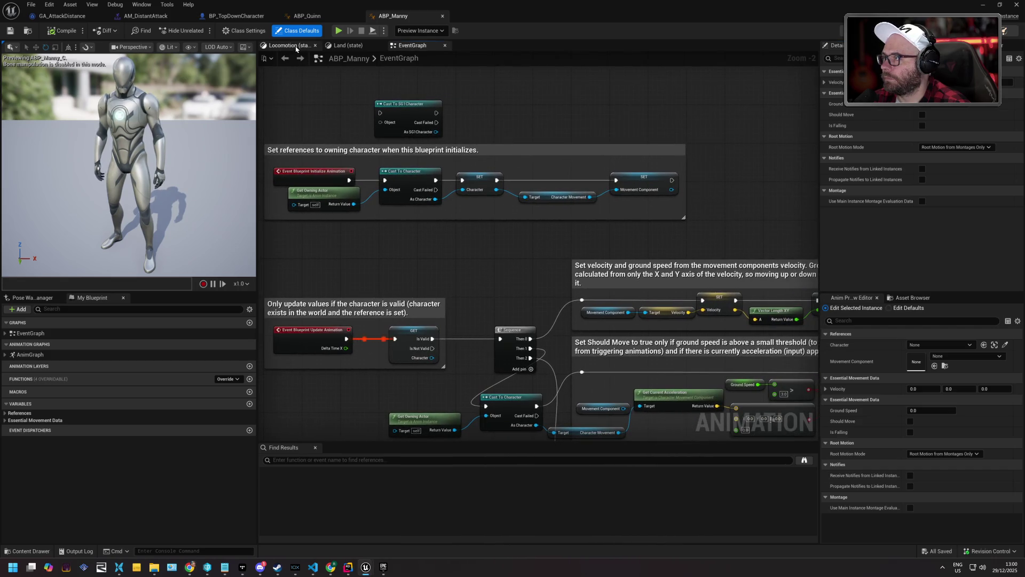
left_click(291, 46)
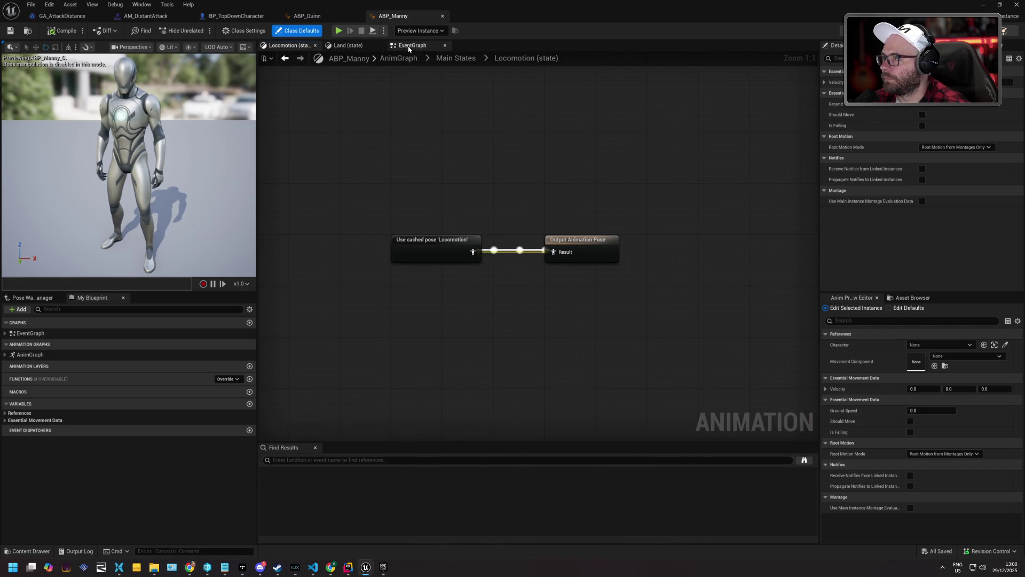
- Reach the AnimGraph, inspect the DefaultSlot and Control Rig nodes, and open CR_Mannequin_BasicFootIK
left_click(409, 47)
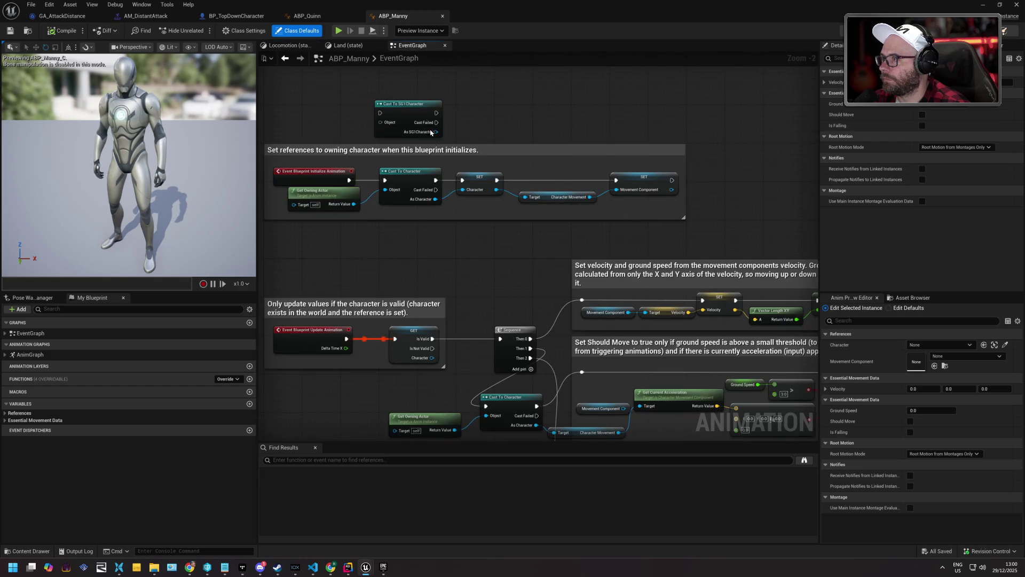
left_click(291, 46)
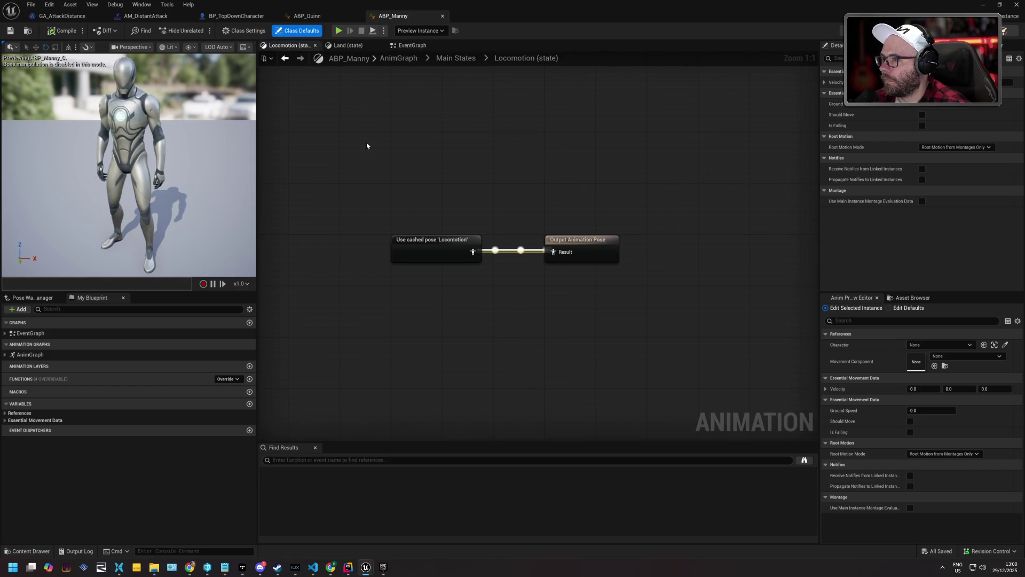
double_click(453, 250)
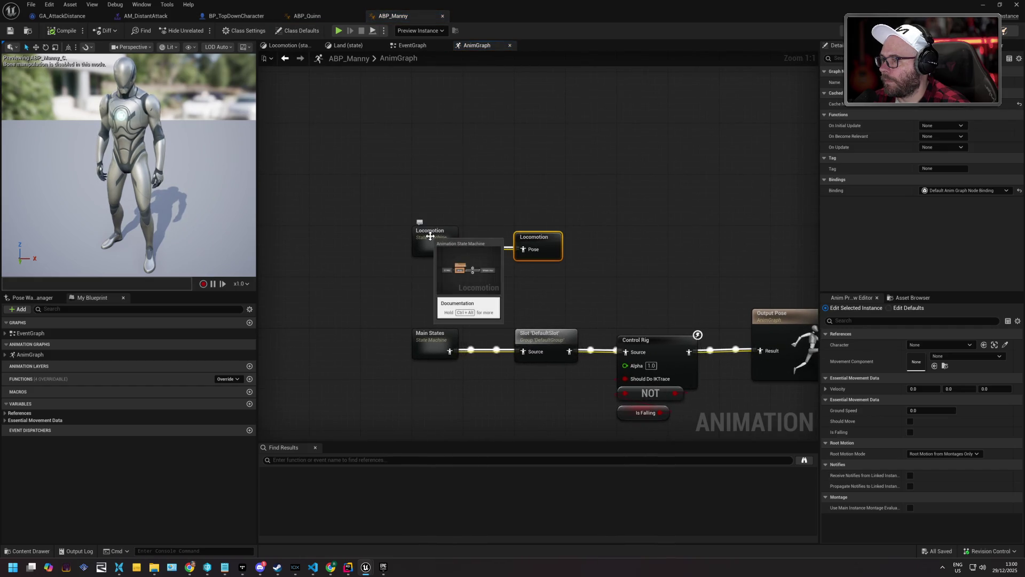
left_click_drag(609, 293, 536, 193)
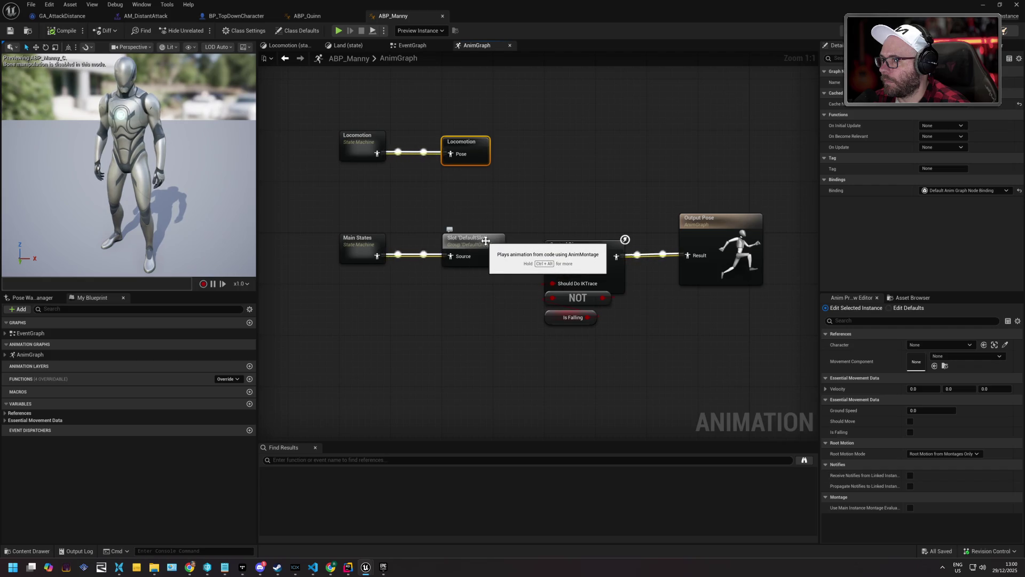
left_click(461, 245)
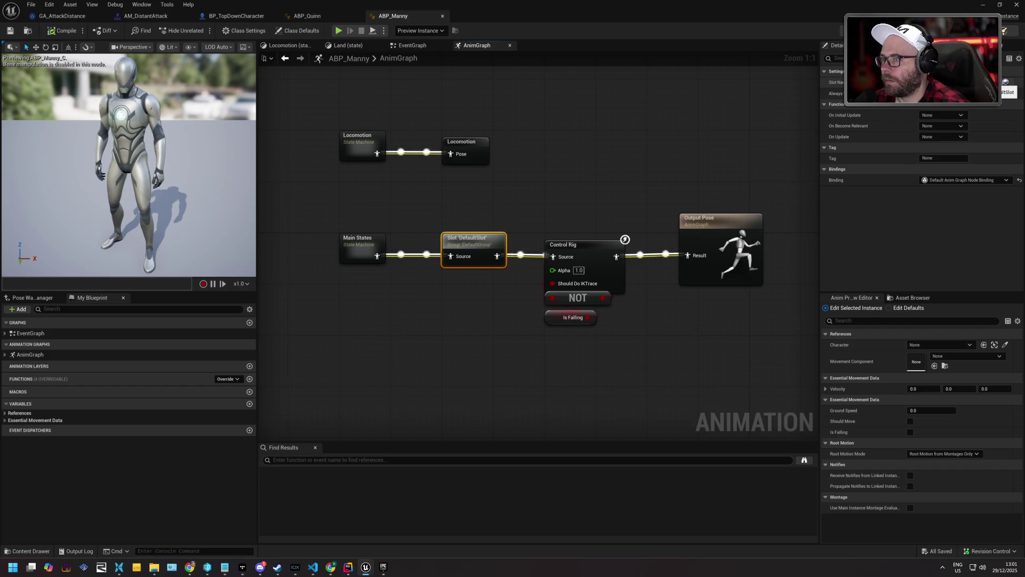
left_click(593, 245)
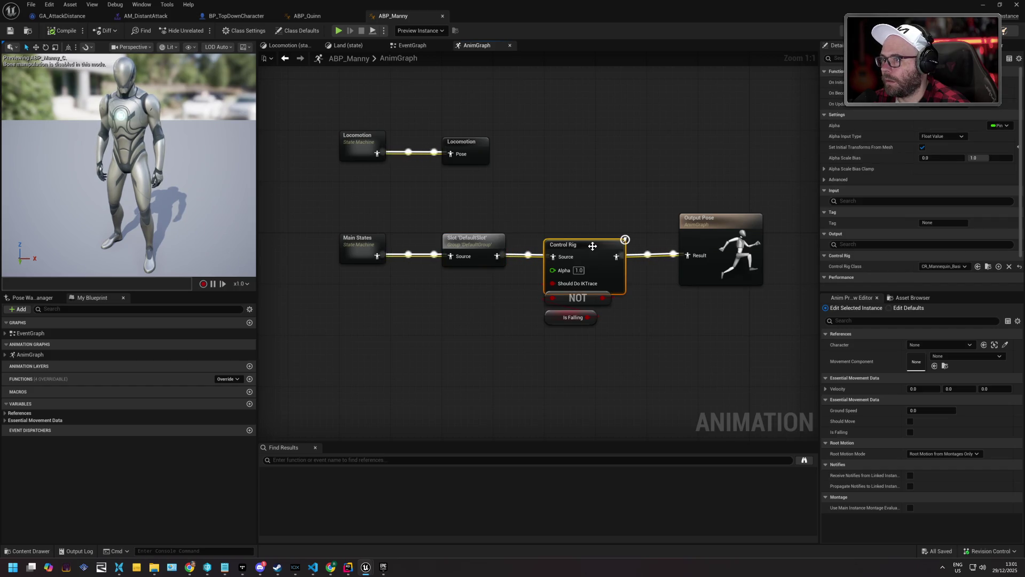
double_click(603, 253)
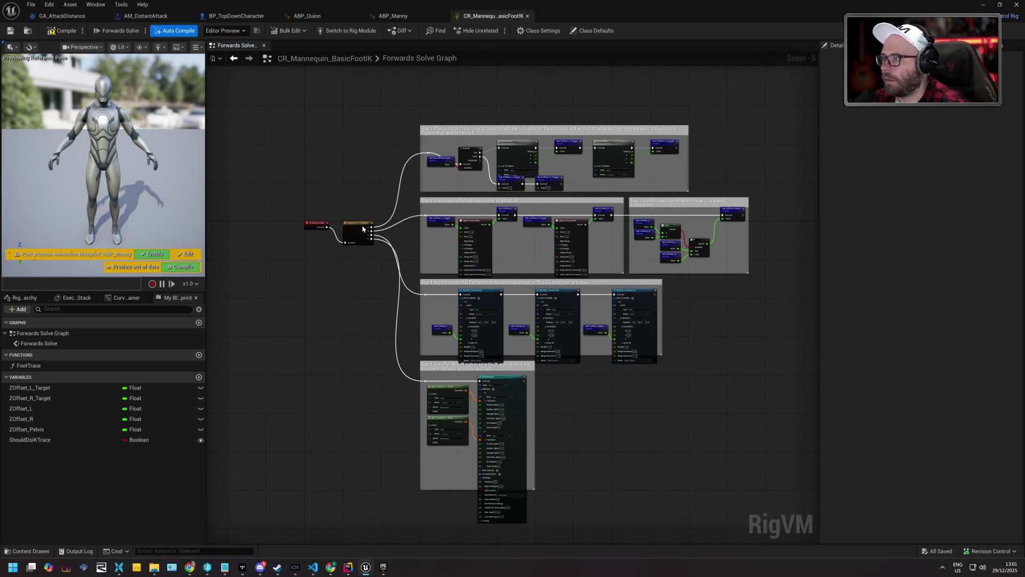
- Examine the Forwards Solve Graph's foot traces and IK offsets, then return to ABP_Manny's AnimGraph
scroll(363, 222, "up", 3)
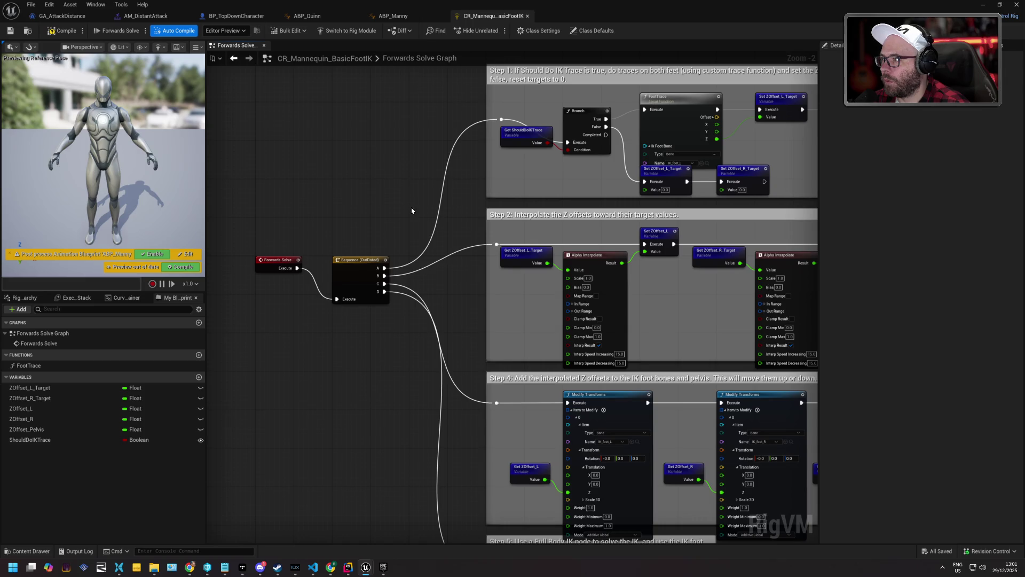
mouse_move(442, 317)
left_mouse_down()
mouse_move(342, 107)
mouse_move(328, 102)
mouse_move(232, 215)
mouse_move(172, 220)
mouse_move(481, 283)
left_mouse_up()
key("alt+Tab")
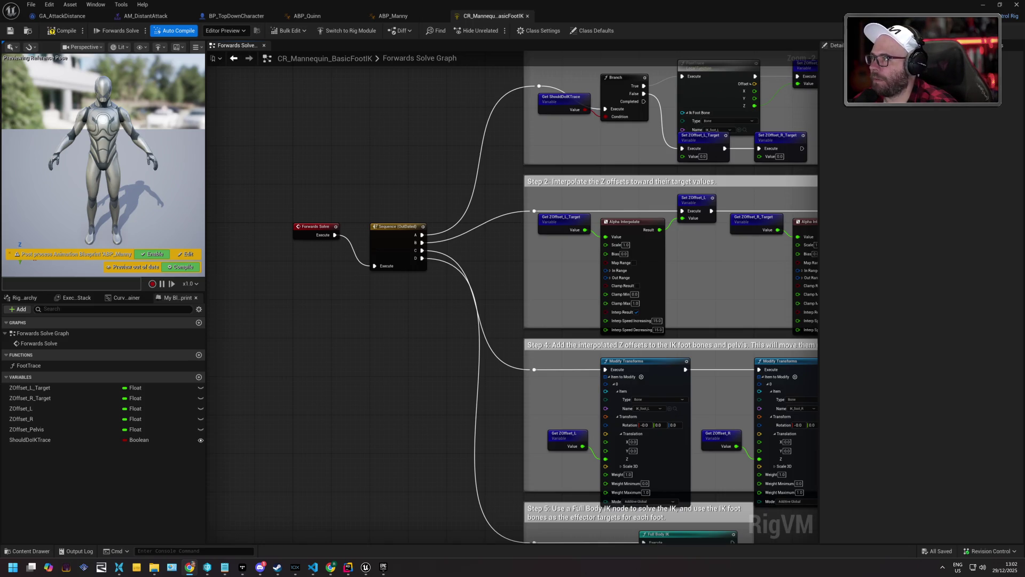
left_click(409, 17)
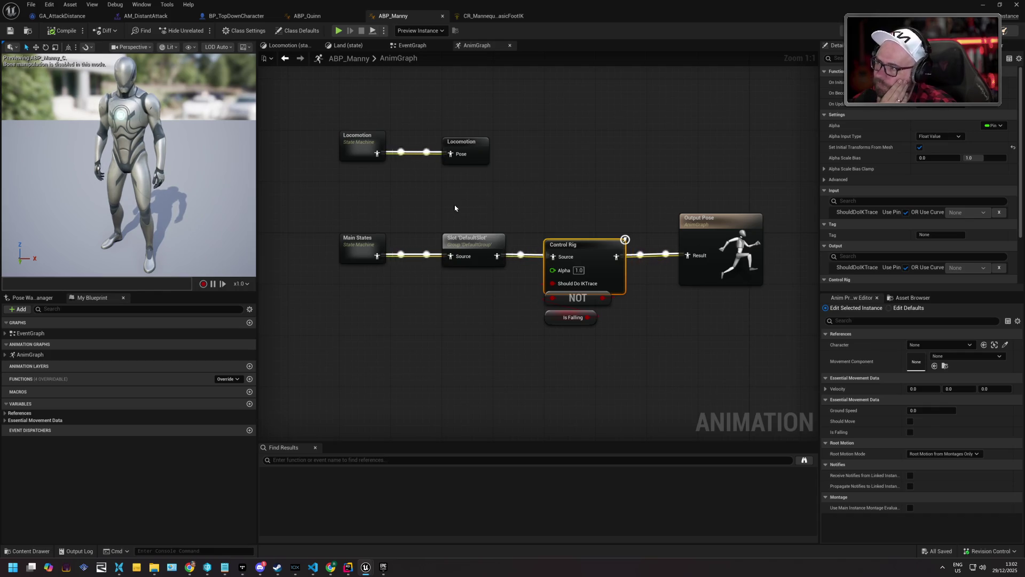
double_click(371, 241)
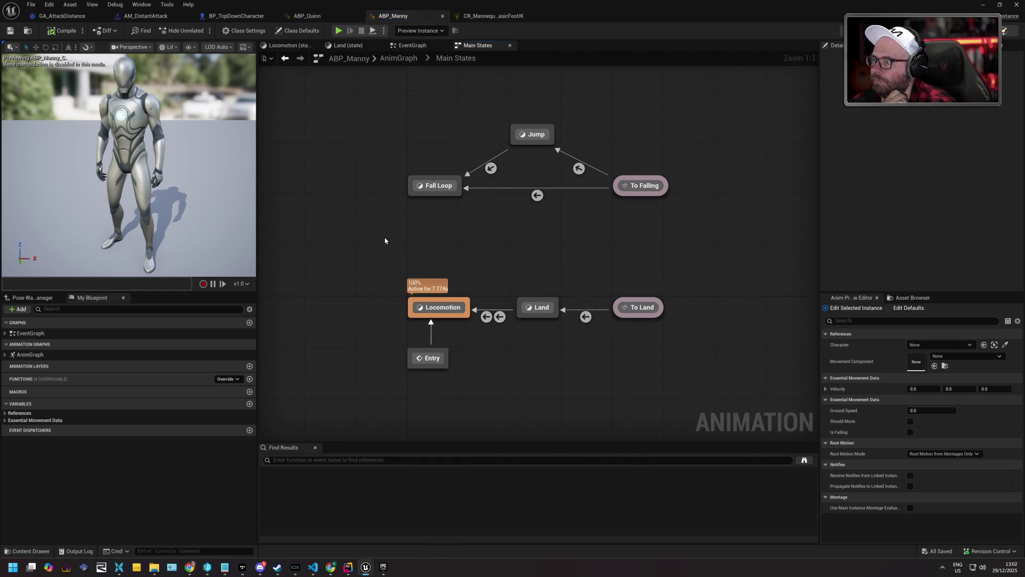
key("alt+Left")
left_click(483, 251)
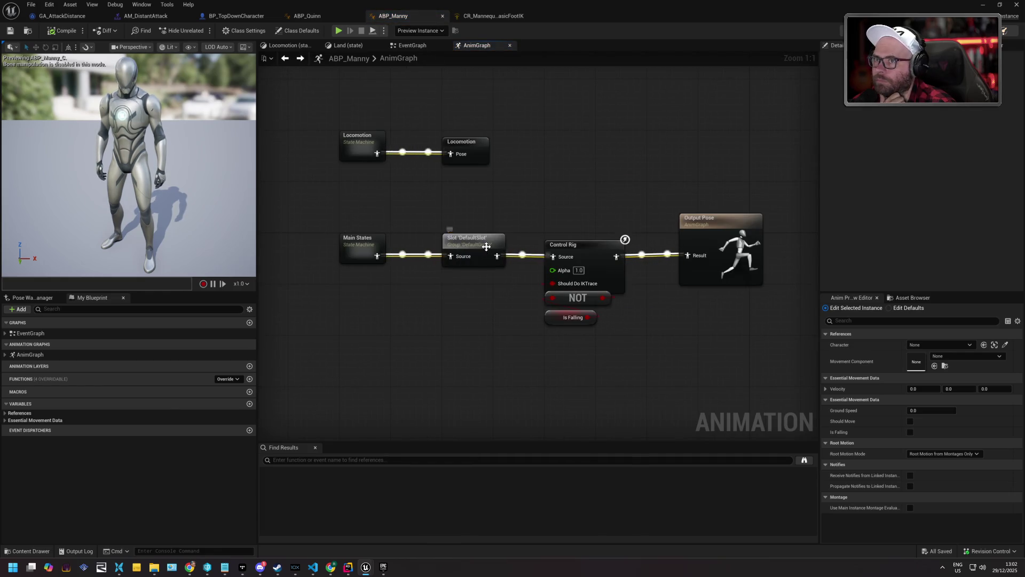
left_click(993, 82)
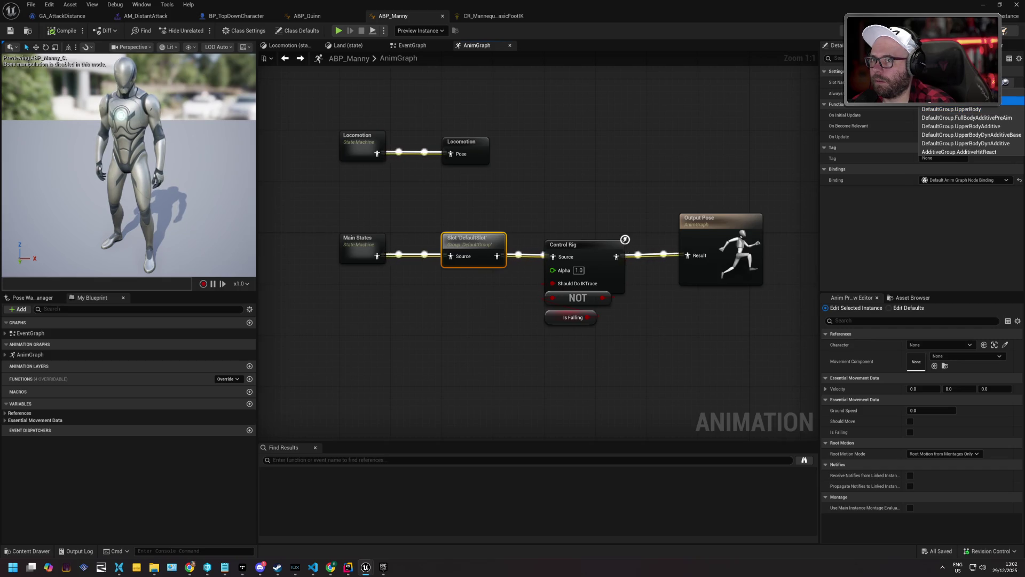
left_click(462, 77)
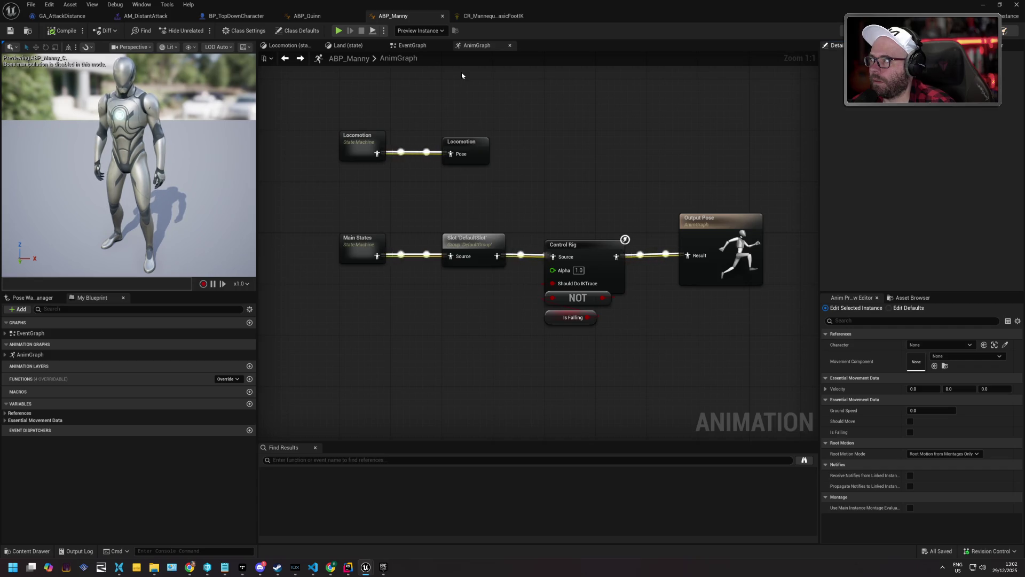
- Put AM_DistantAttack's track on DefaultGroup.UpperBodyAdditive, then close the extra editor windows
left_click(159, 16)
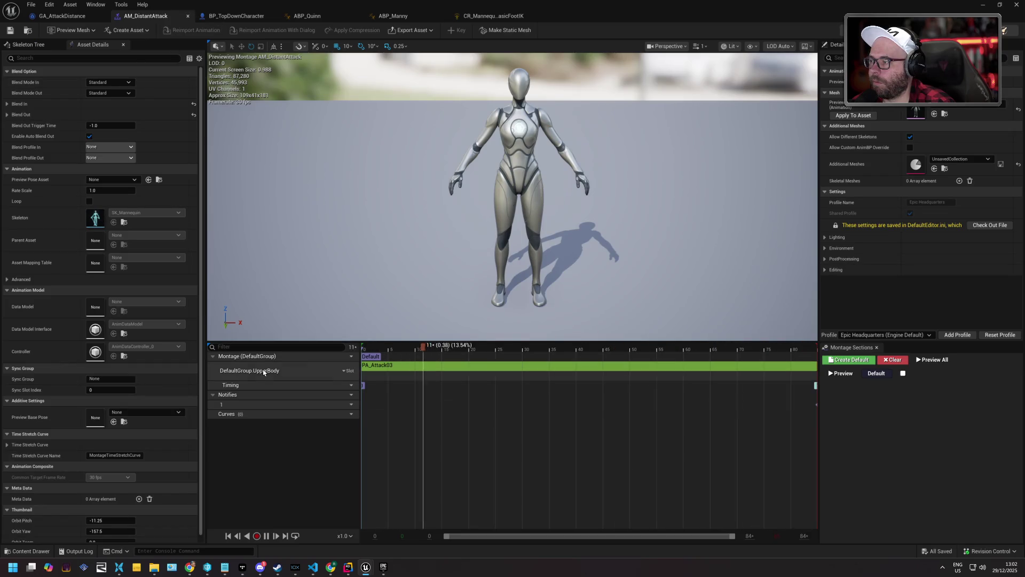
left_click(347, 370)
mouse_move(382, 392)
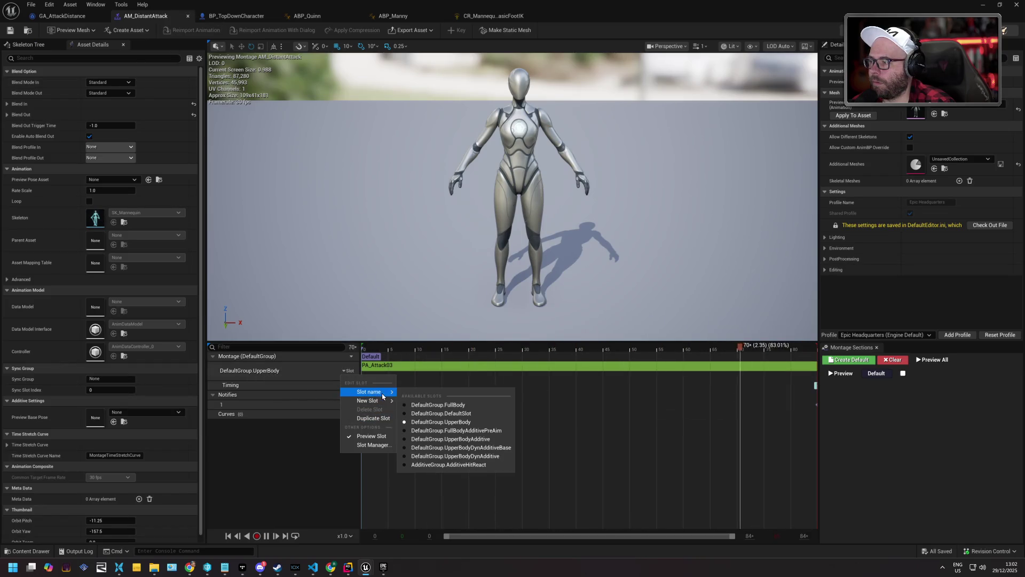
left_click(496, 439)
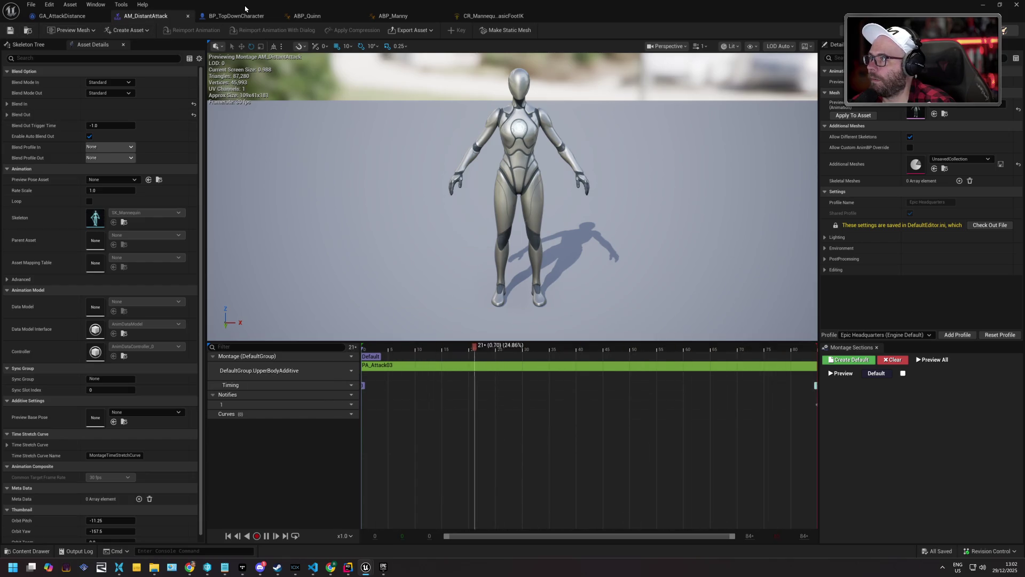
left_click_drag(248, 7, 328, 169)
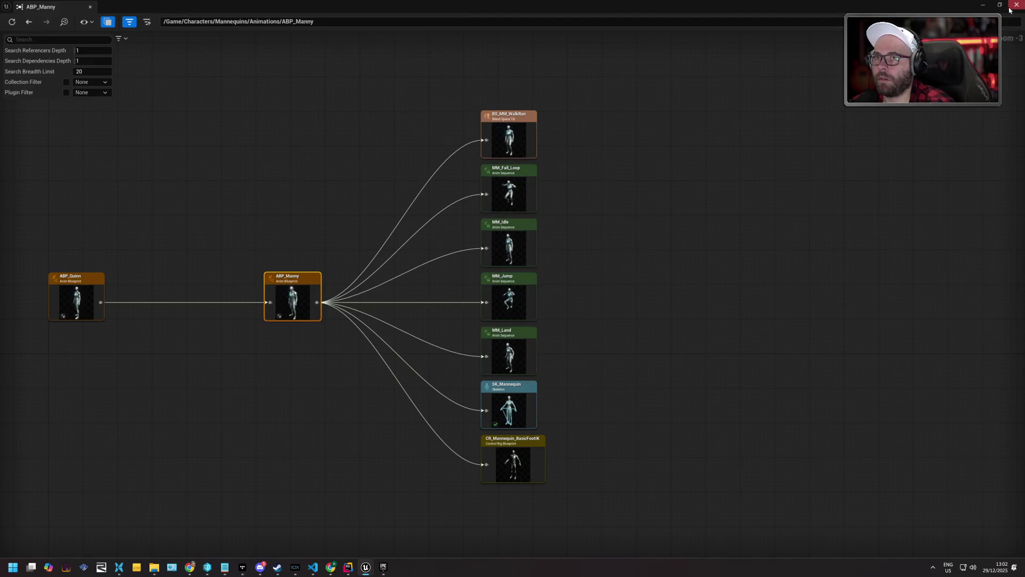
left_click(1016, 4)
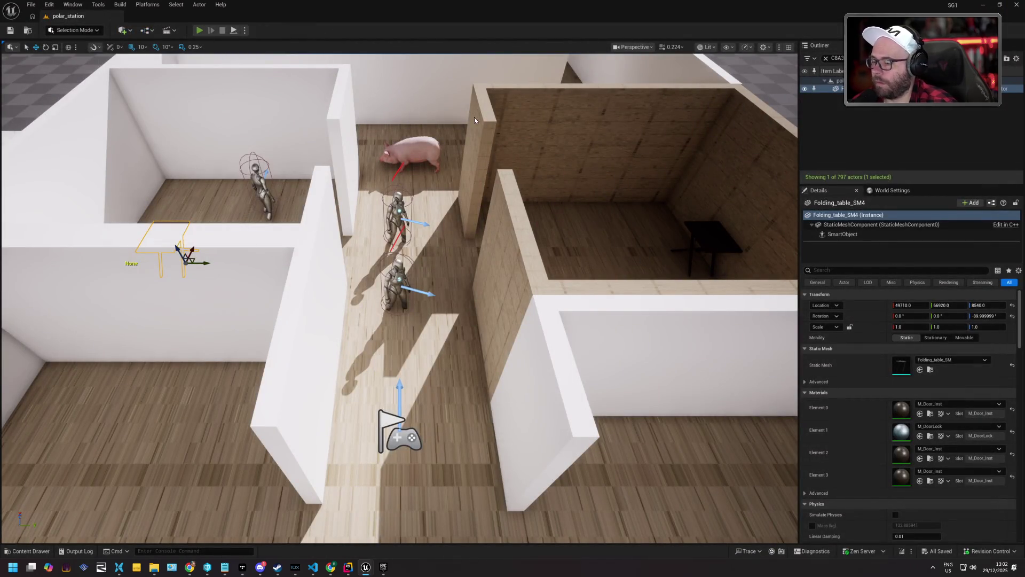
- Play-test the level with WASD movement, stop it, and enlarge the AM_DistantAttack montage editor
key("alt+p")
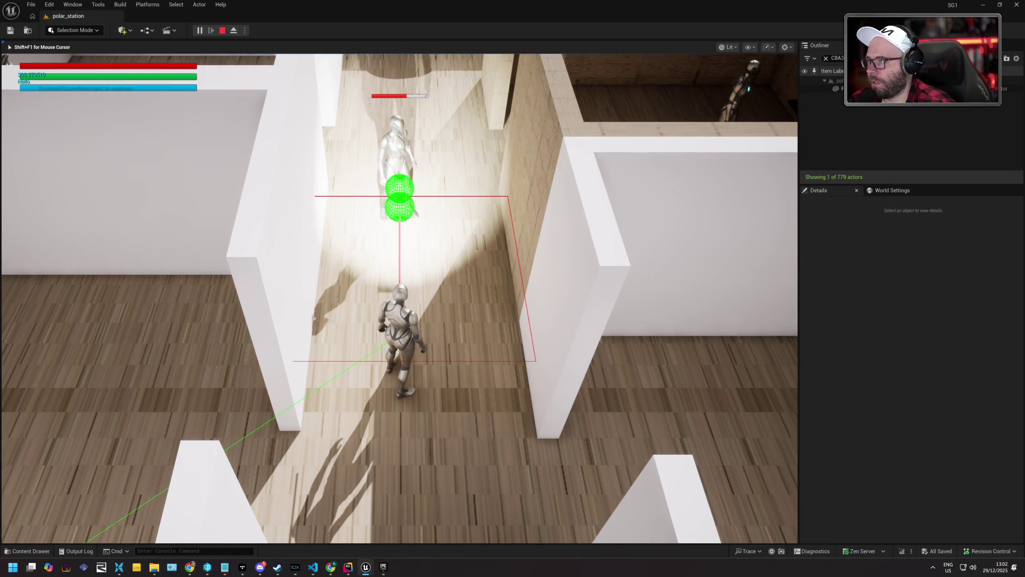
key("d")
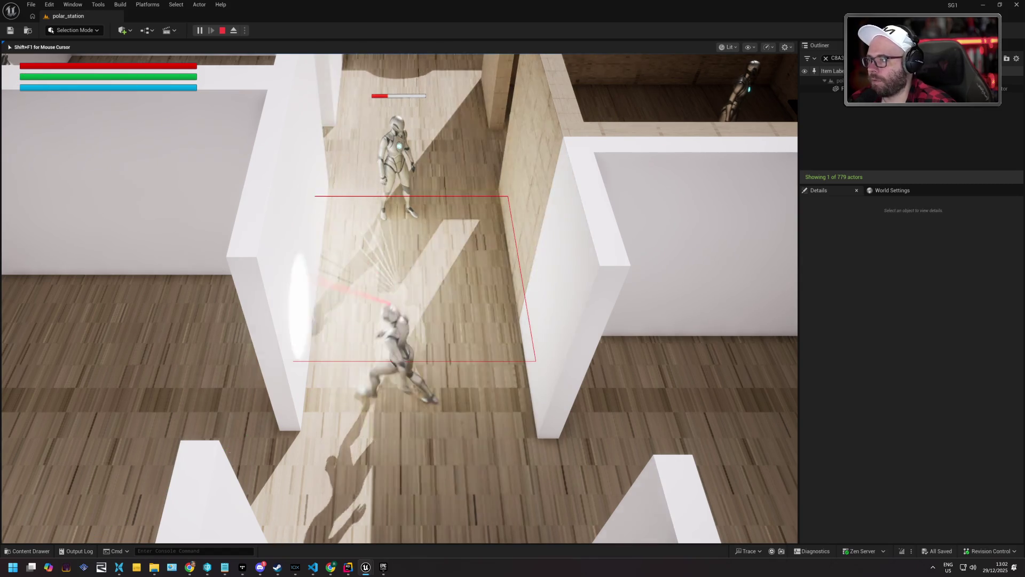
key("a")
key("w")
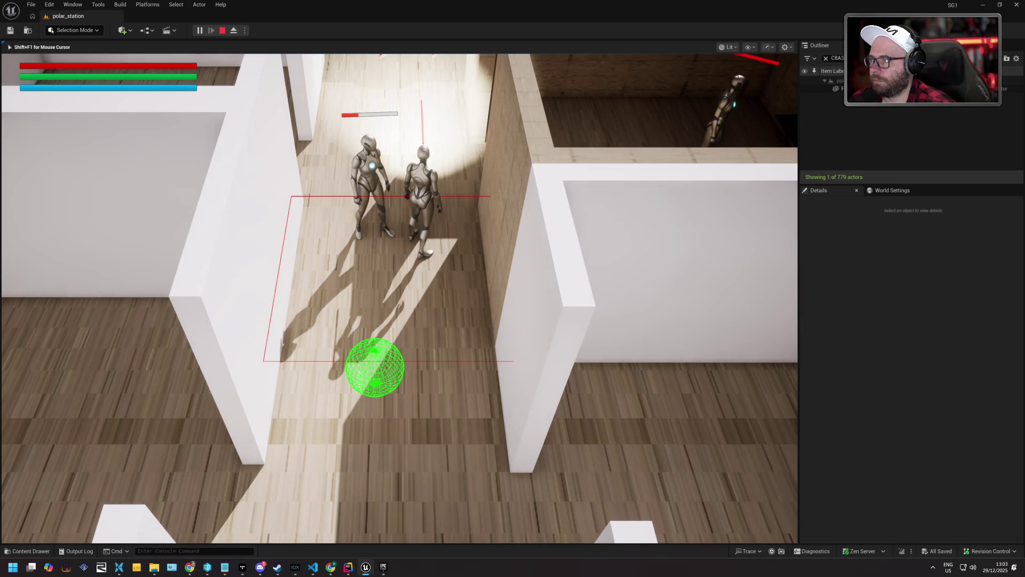
key("s")
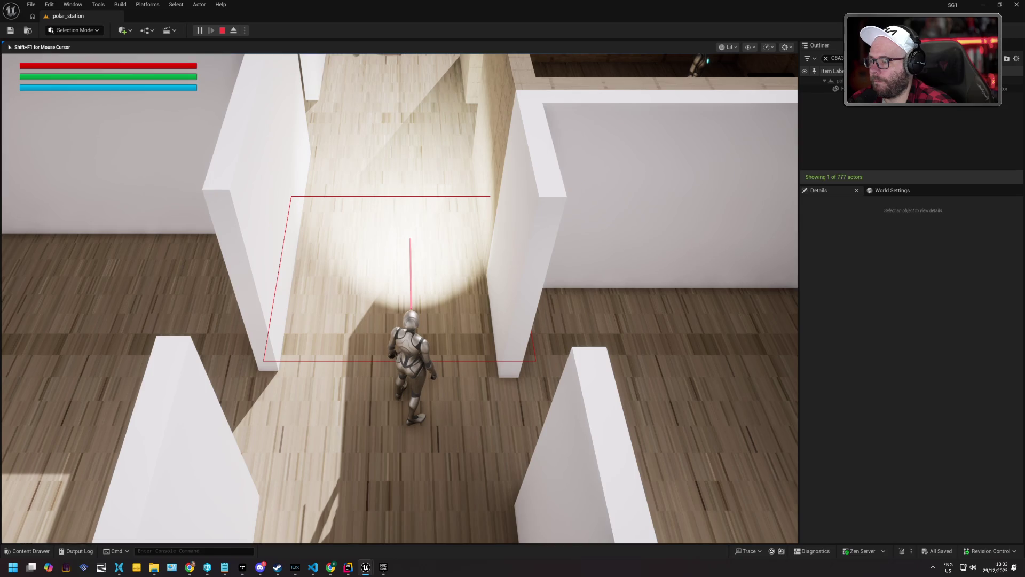
key("Escape")
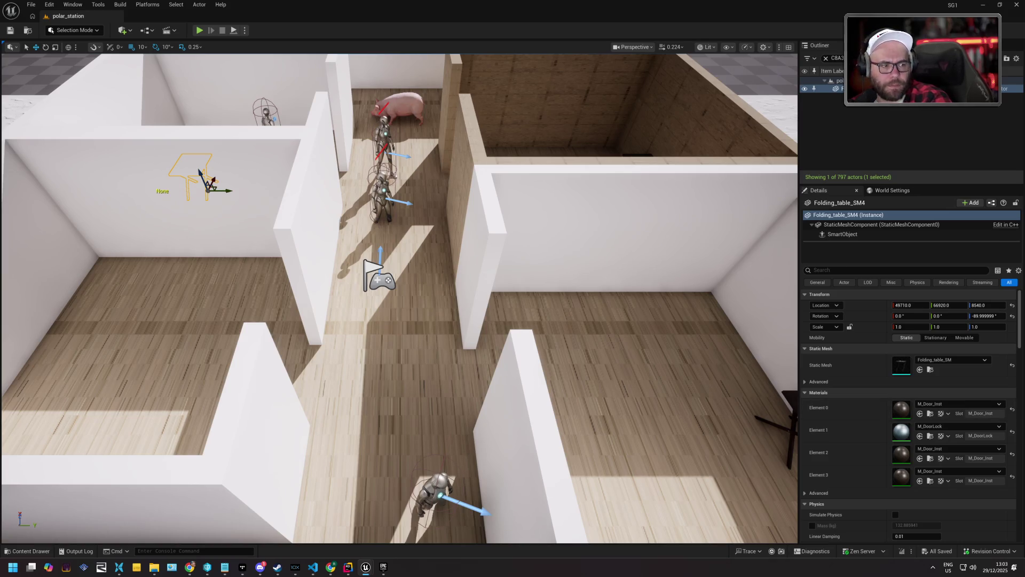
left_click_drag(750, 332, 682, 1)
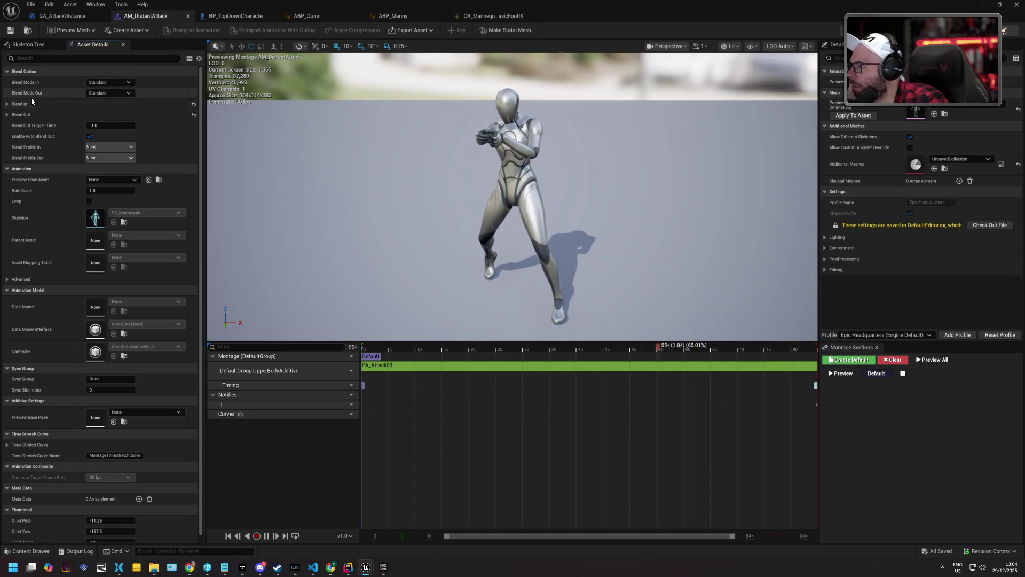
- Inspect the montage's Blend In and Advanced settings and browse Preview Base Pose without choosing
left_click(7, 104)
left_click(8, 104)
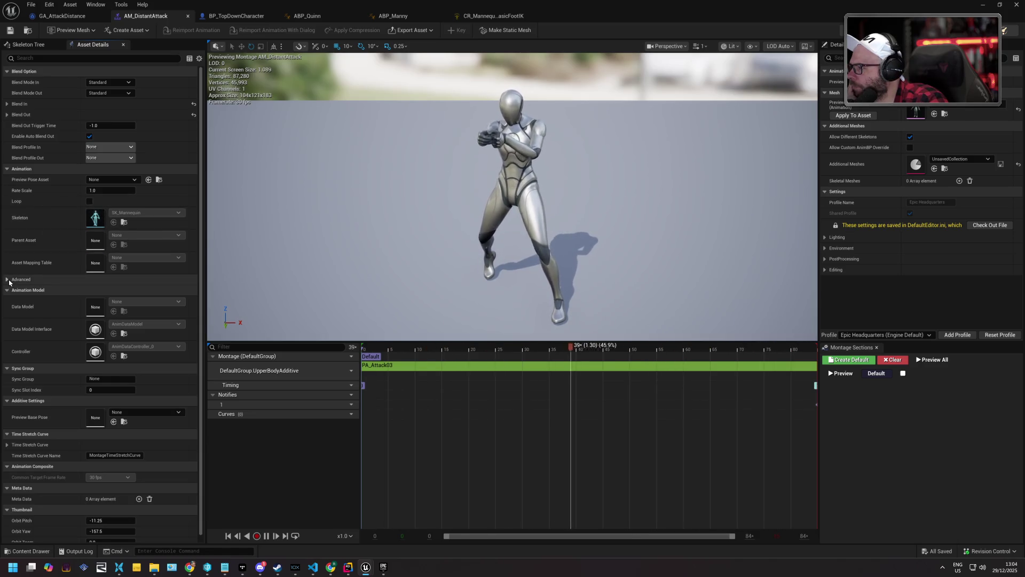
left_click(53, 279)
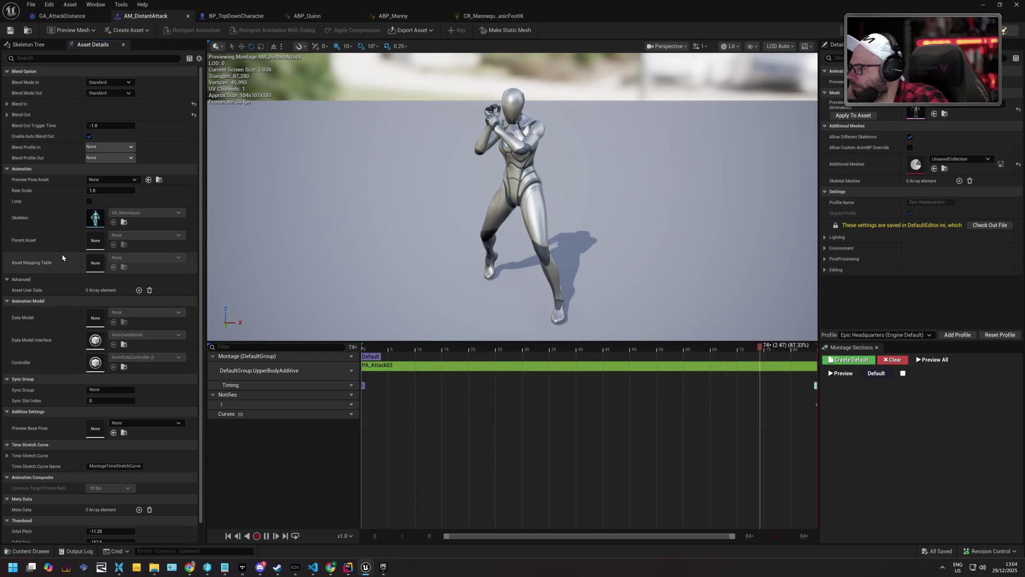
scroll(62, 256, "down", 1)
scroll(62, 256, "down", 1)
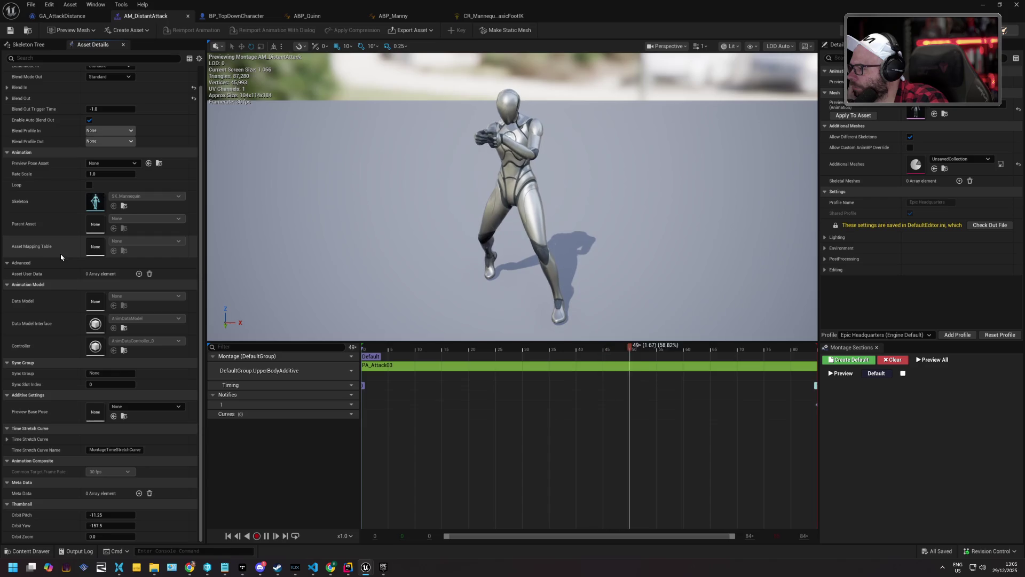
left_click(145, 407)
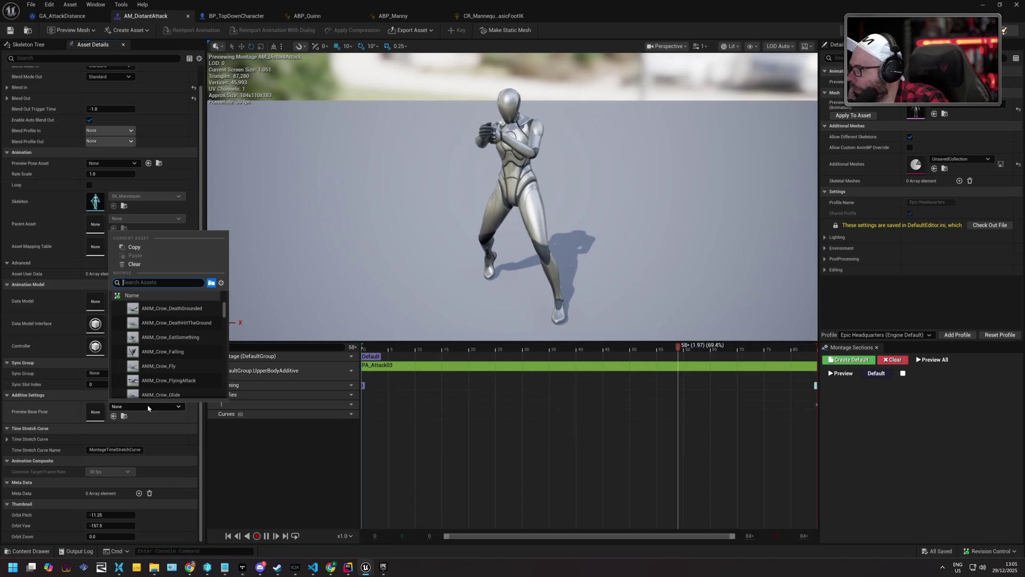
scroll(220, 315, "down", 5)
mouse_move(224, 314)
left_mouse_down()
mouse_move(231, 359)
mouse_move(231, 346)
left_mouse_up()
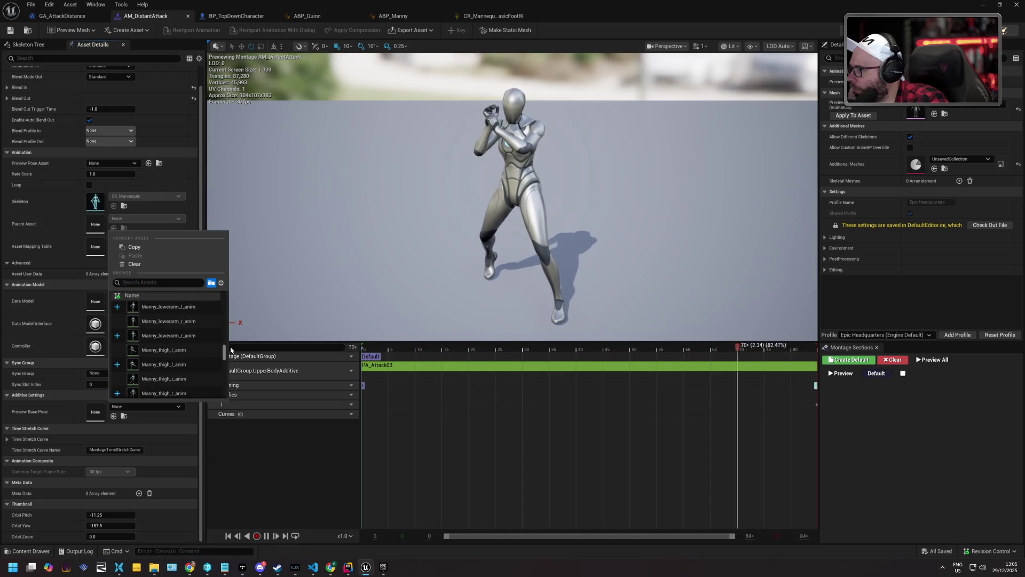
left_click(71, 347)
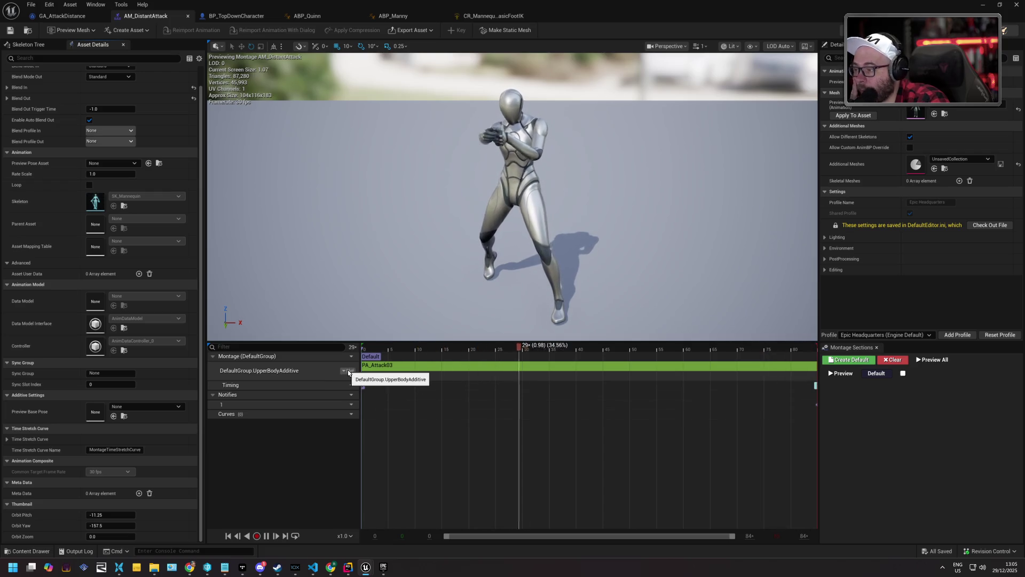
- Check the slot track's Slot name options unchanged, then bring up the Content Drawer
left_click(347, 369)
mouse_move(365, 393)
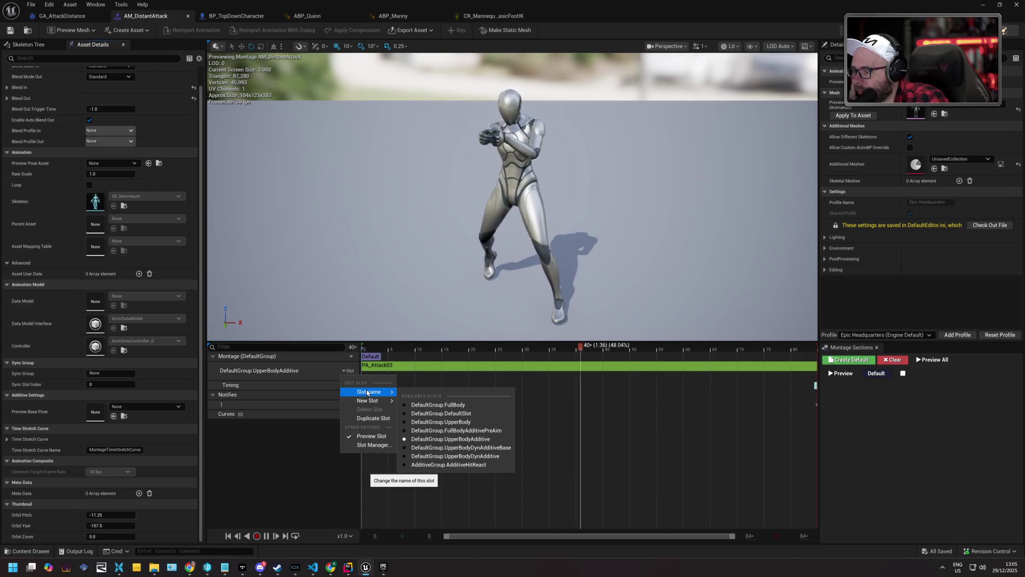
left_click(310, 429)
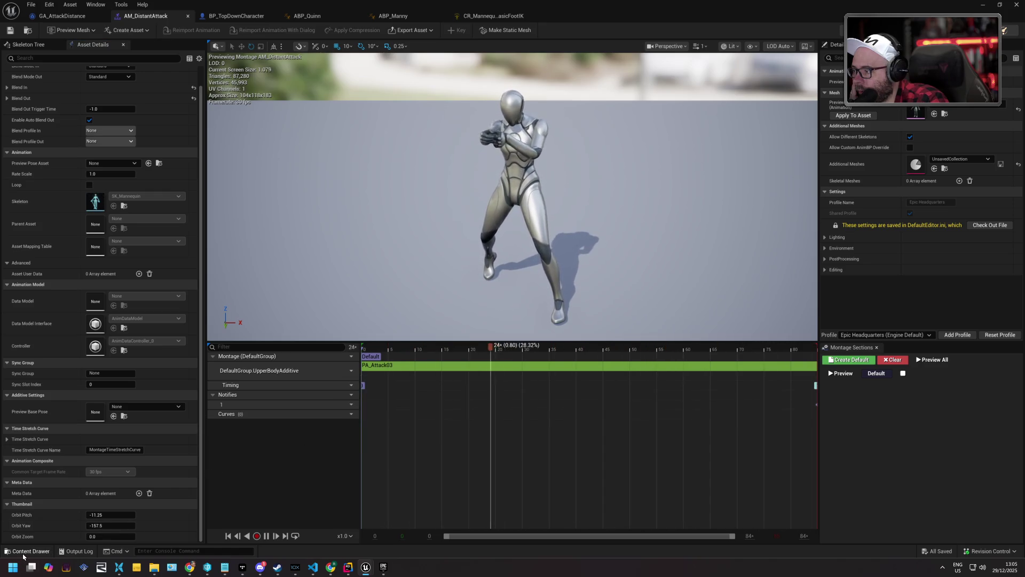
key("ctrl+space")
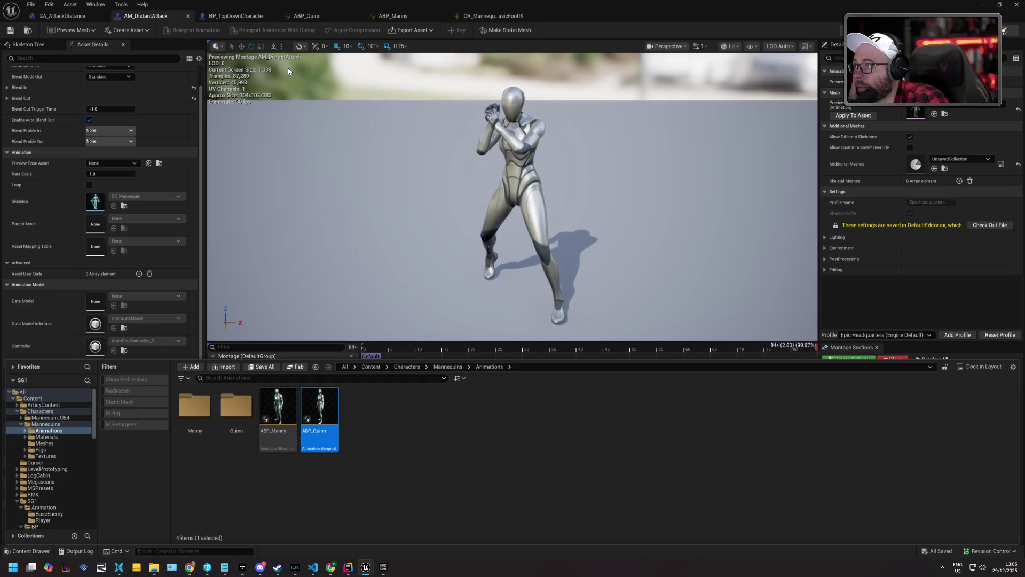
- Add a Slot node in ABP_Manny's AnimGraph, wire Main States into it, and compile
left_click(401, 17)
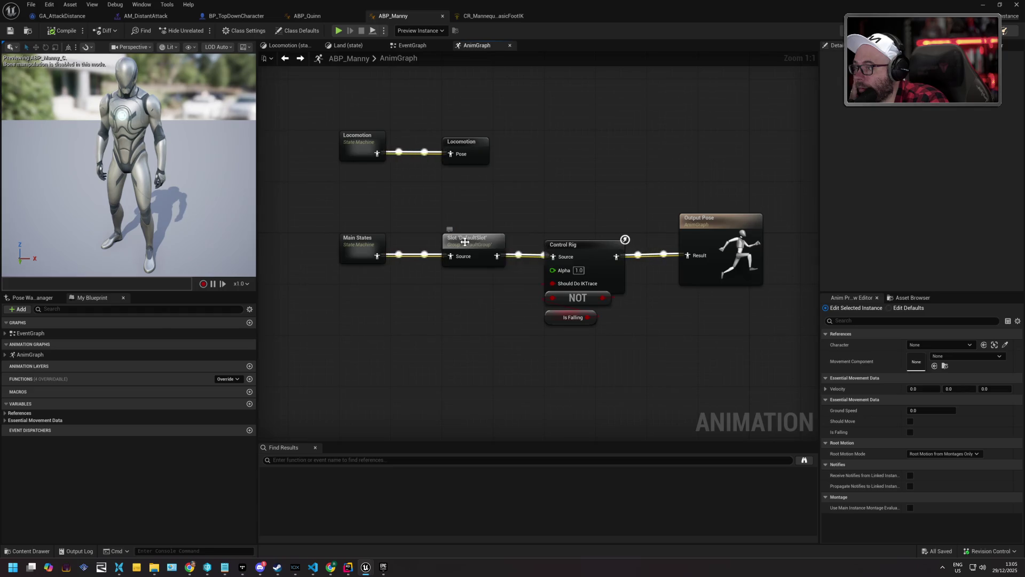
left_click(466, 242)
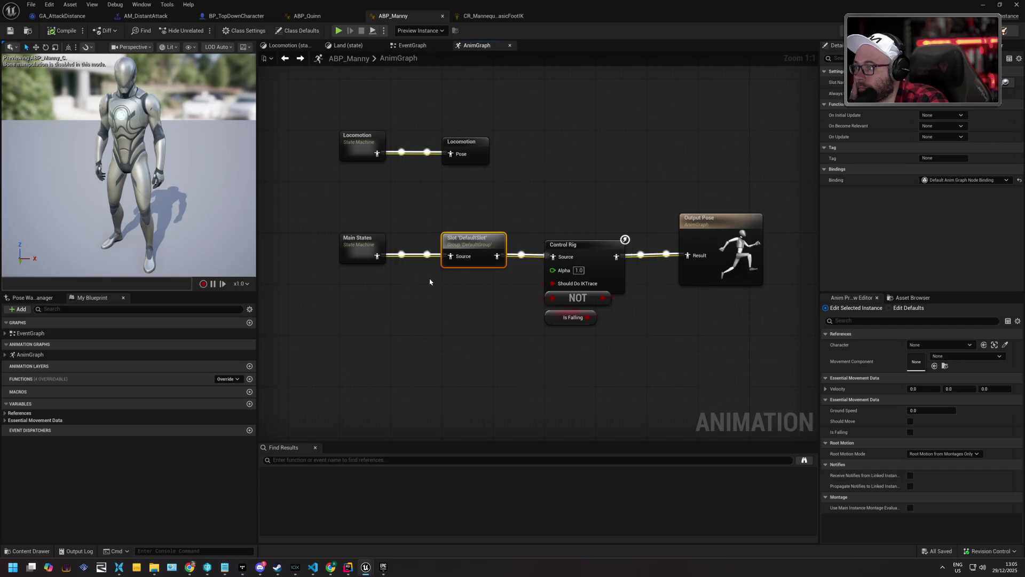
right_click(449, 287)
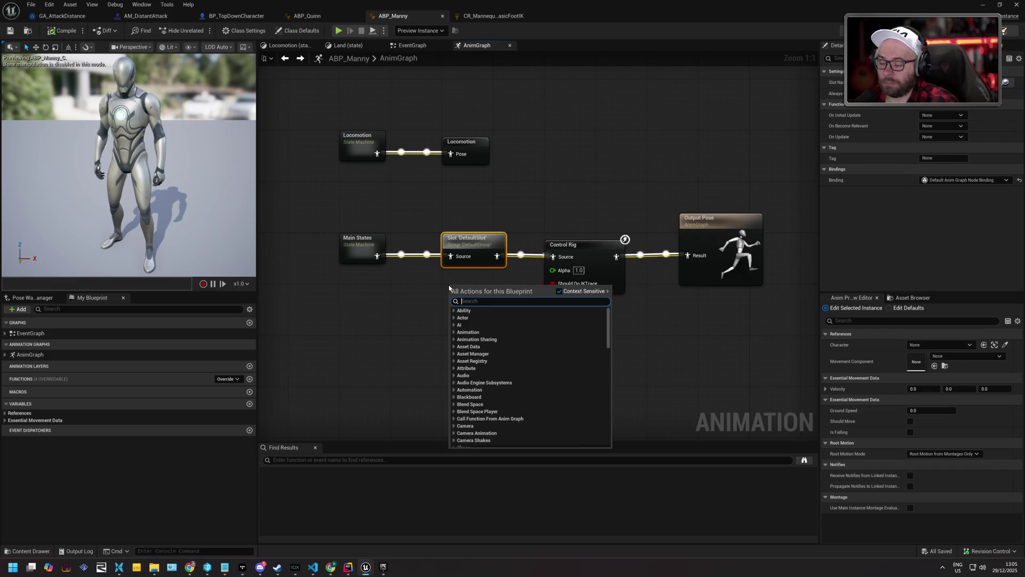
type("slot")
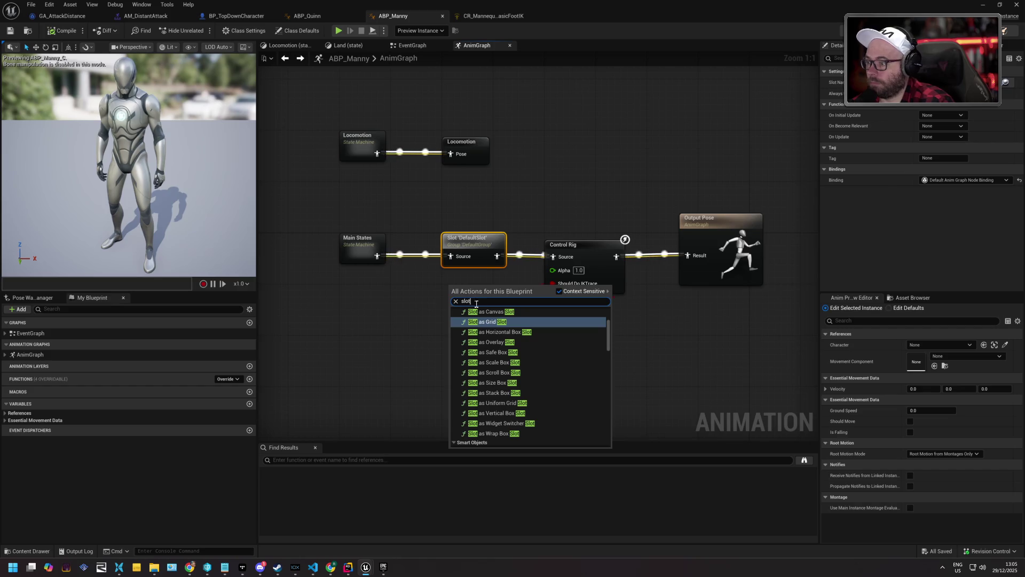
scroll(502, 320, "down", 5)
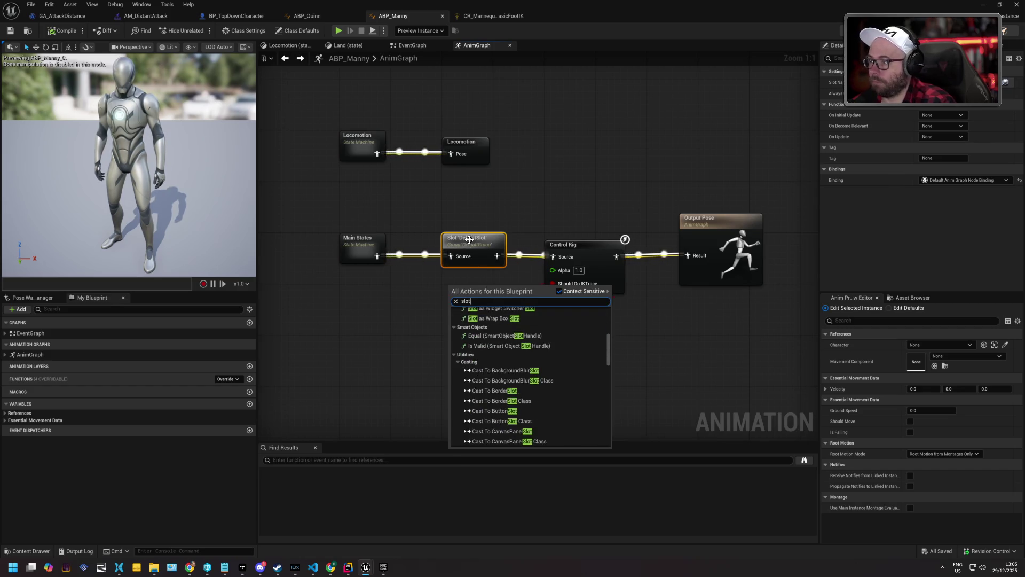
left_click(491, 315)
left_click_drag(488, 293, 463, 280)
mouse_move(377, 257)
left_mouse_down()
mouse_move(454, 296)
mouse_move(550, 284)
mouse_move(559, 259)
left_mouse_up()
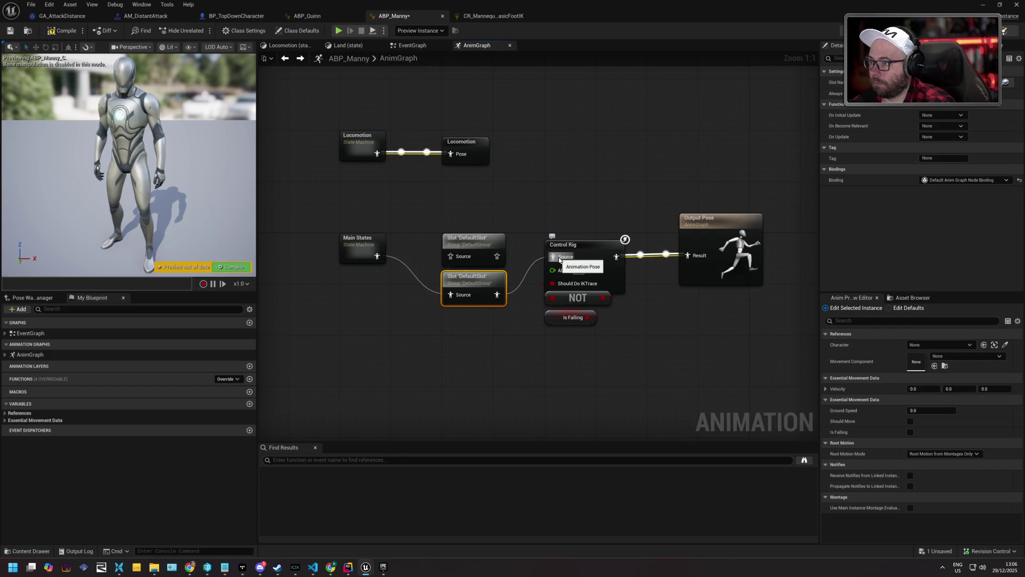
left_click(71, 33)
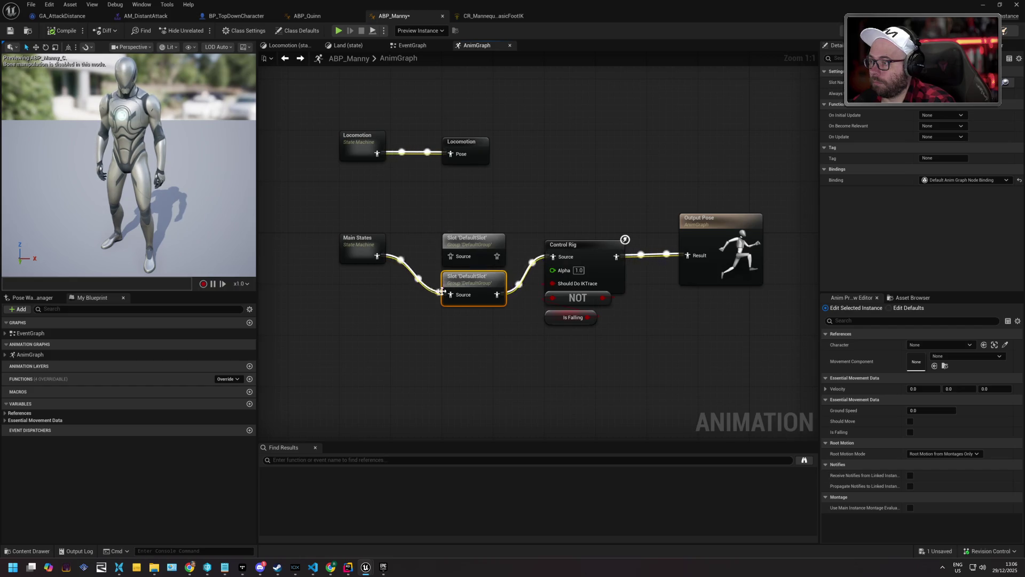
- Chain the new node into DefaultSlot, set its slot to UpperBody, recompile and save ABP_Manny
double_click(361, 245)
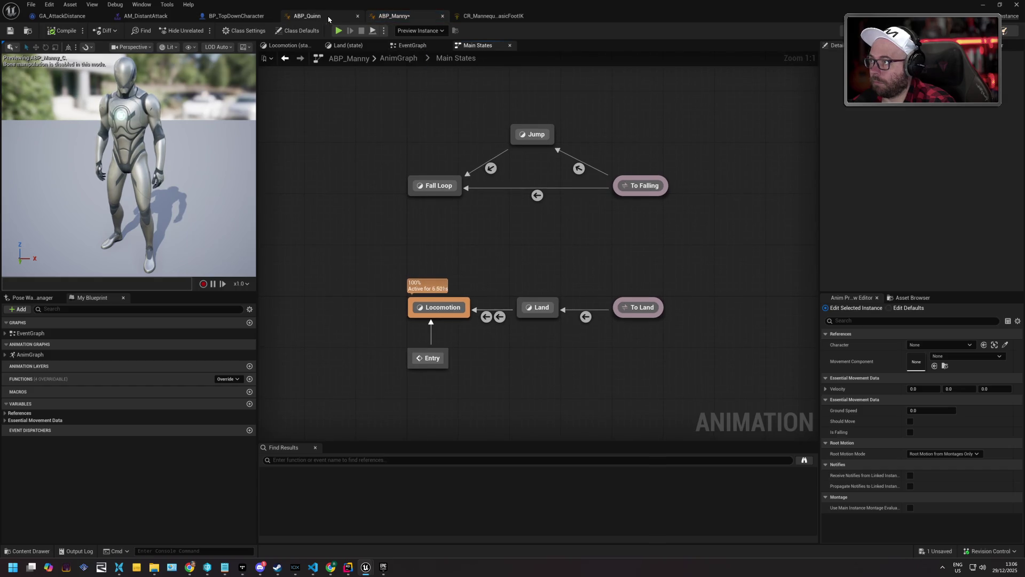
key("alt+Left")
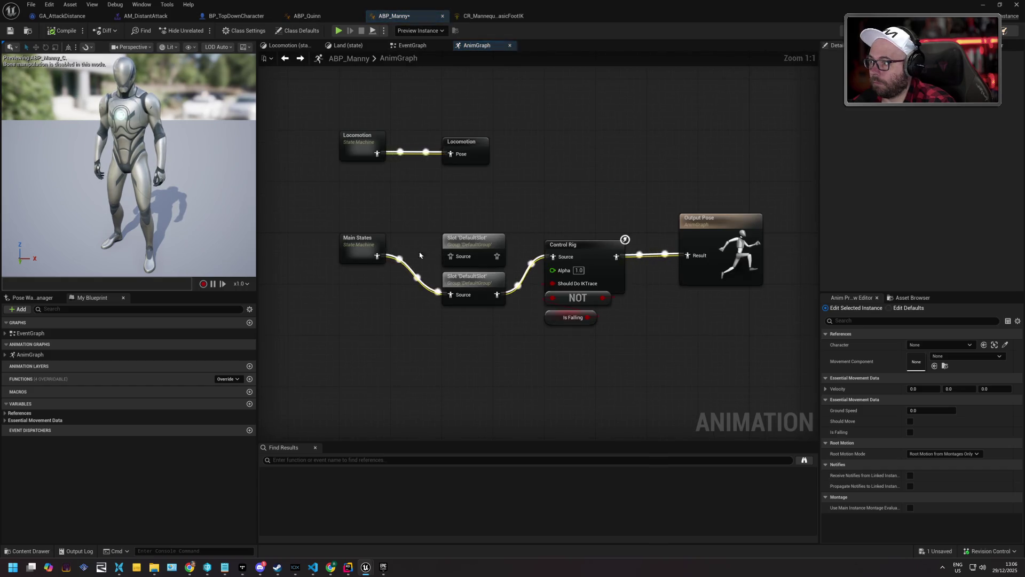
left_click_drag(362, 253, 316, 258)
mouse_move(470, 276)
left_mouse_down()
mouse_move(387, 244)
mouse_move(392, 236)
mouse_move(467, 259)
mouse_move(556, 260)
left_mouse_up()
left_click(962, 82)
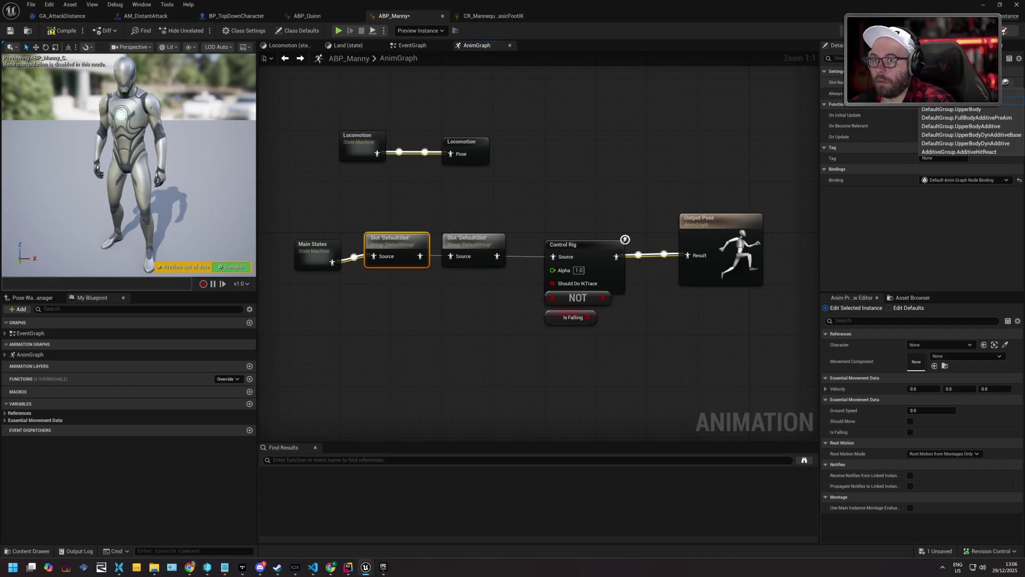
left_click(951, 109)
left_click(74, 34)
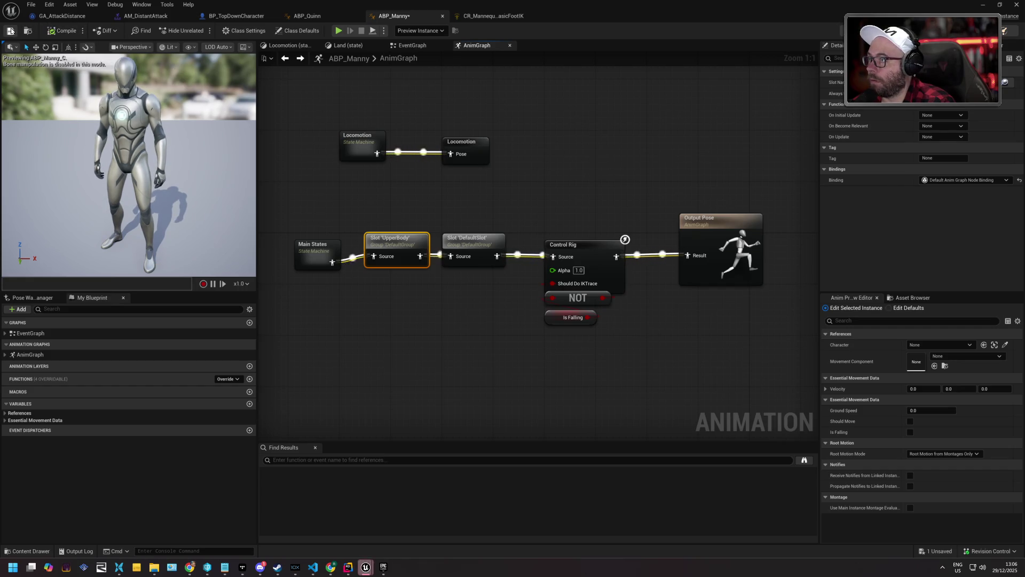
left_click(9, 30)
left_click(524, 372)
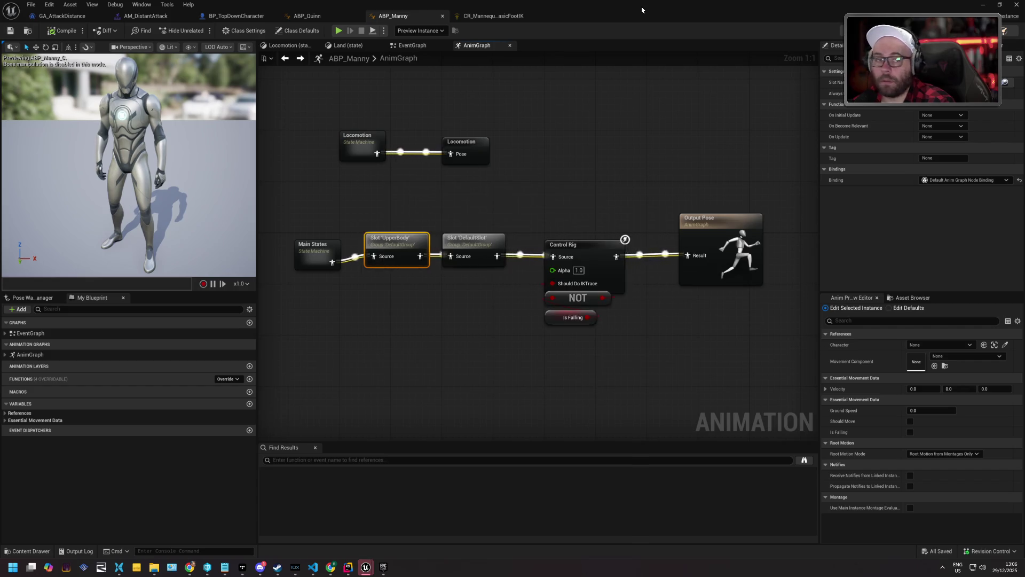
- Run a quick play test from the level editor, stop it, and minimise ABP_Manny
key("alt+Tab")
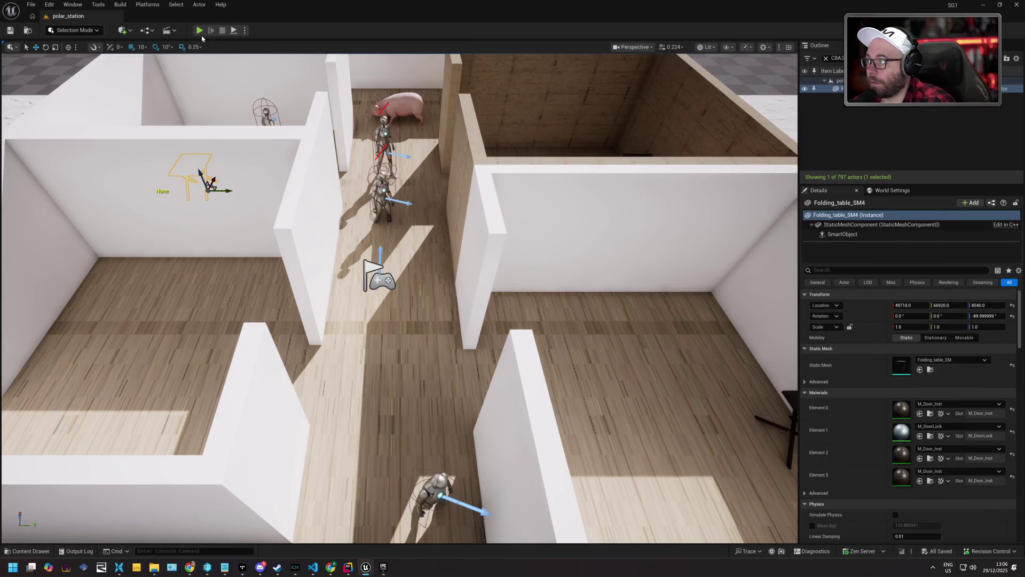
key("alt+p")
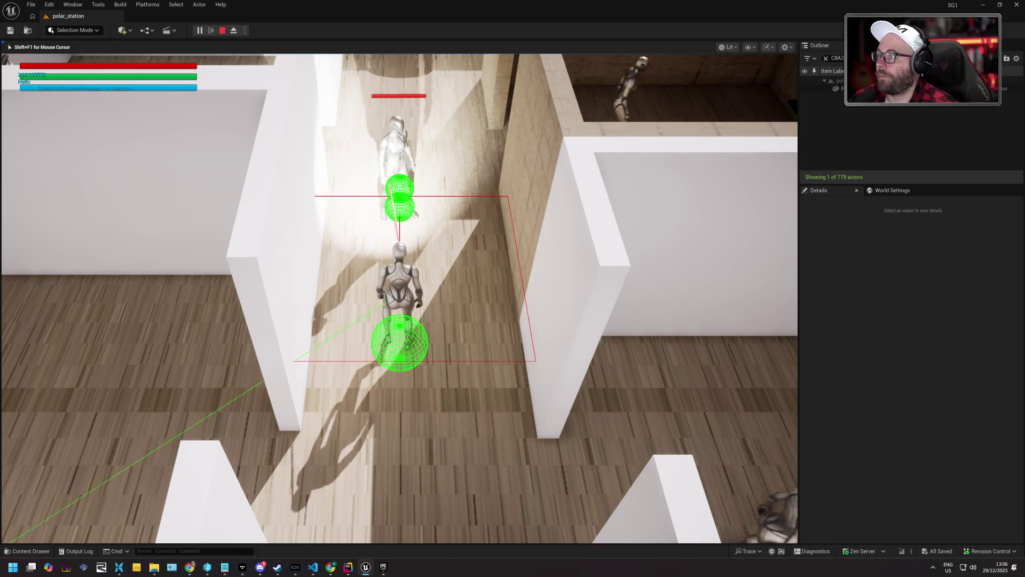
key("Escape")
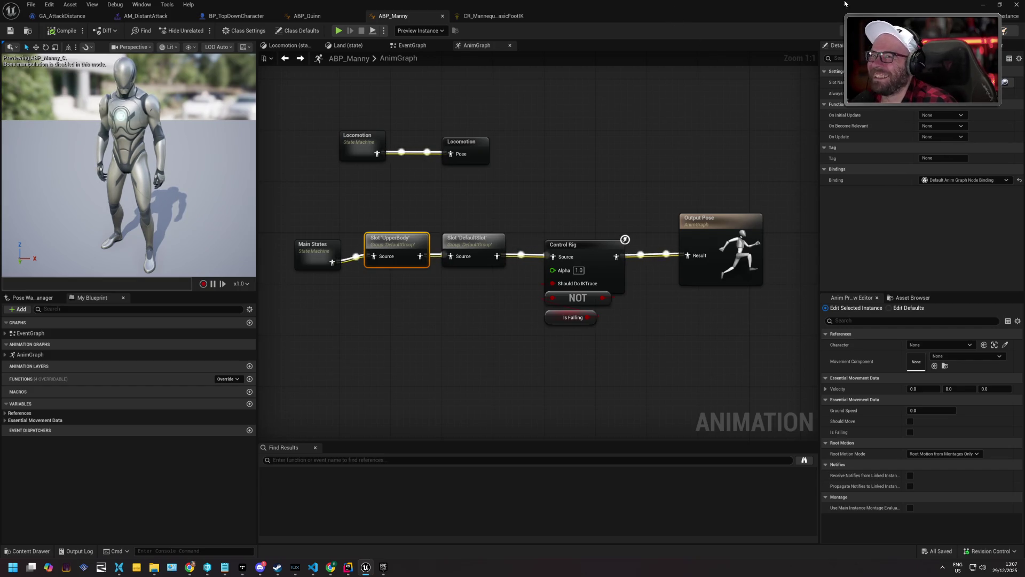
left_click(984, 5)
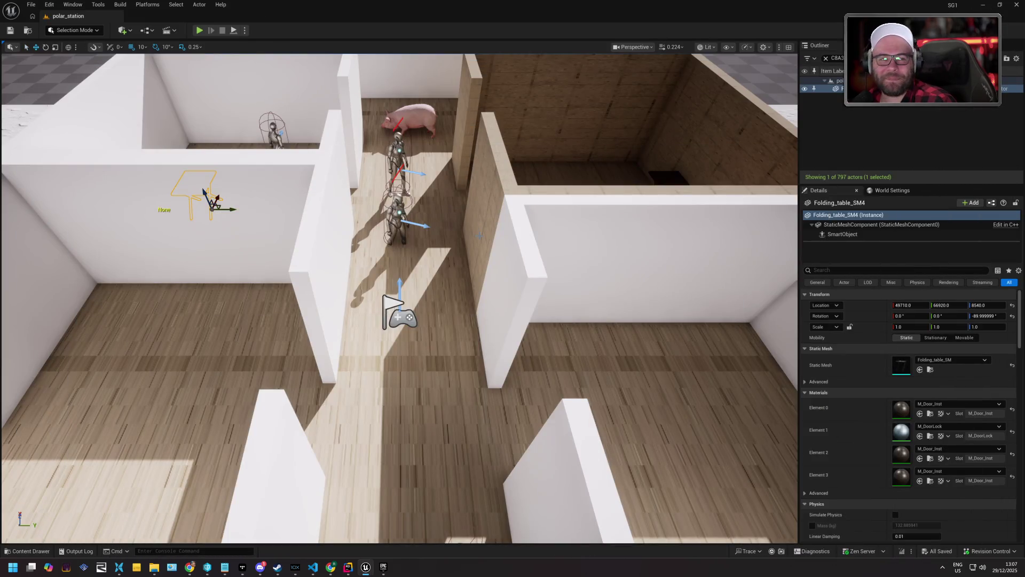
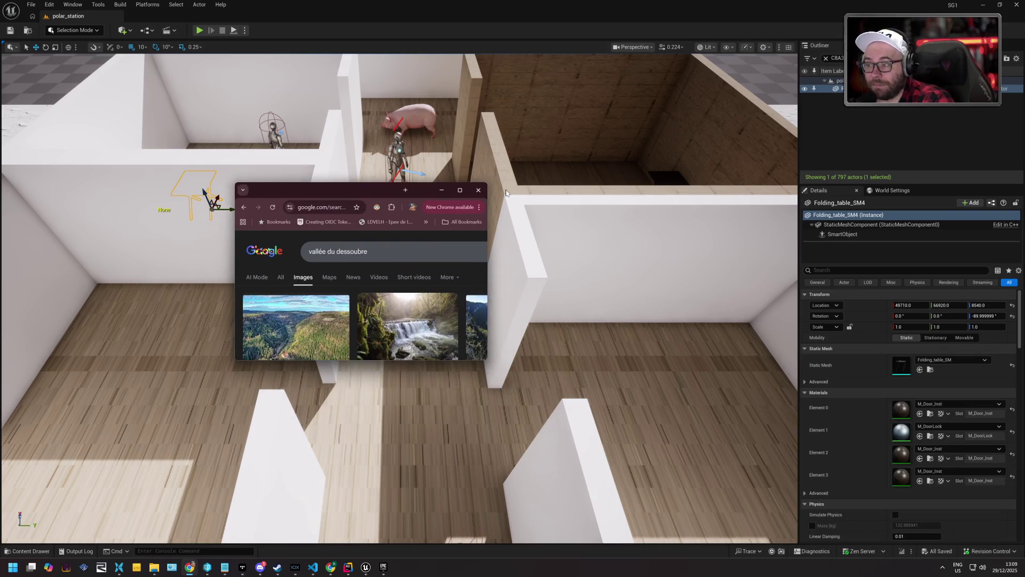
- Maximize the Chrome window showing the 'vallée du dessoubre' image results
double_click(396, 190)
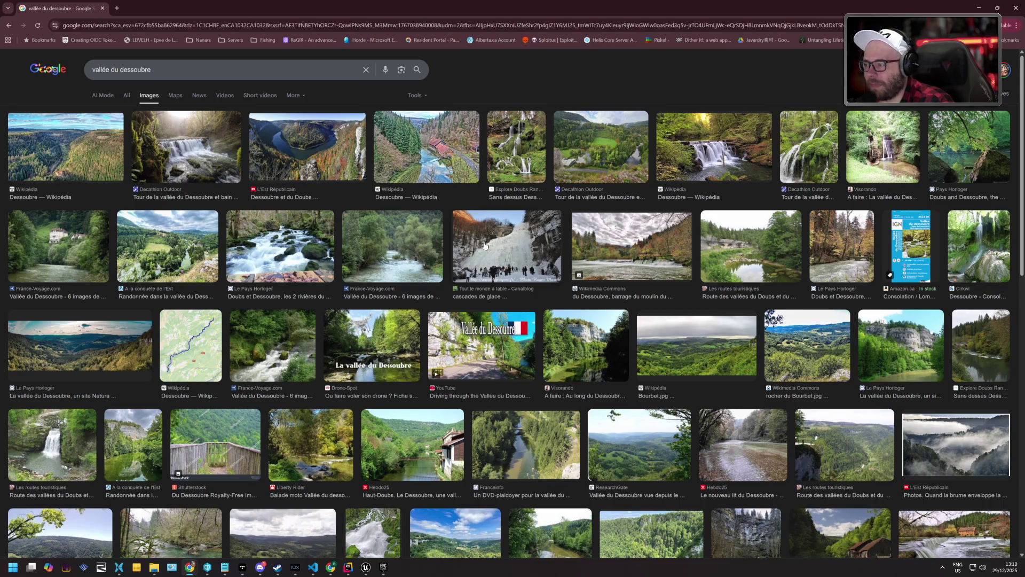
- Scroll the image grid and preview the foggy autumn valley photo from Alamy
scroll(451, 243, "down", 5)
scroll(440, 245, "down", 3)
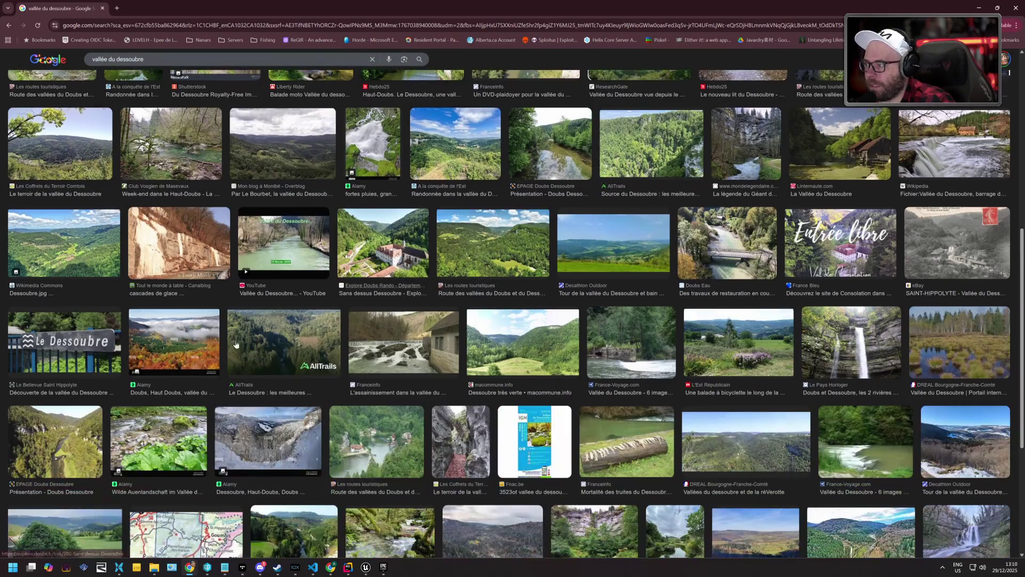
left_click(180, 359)
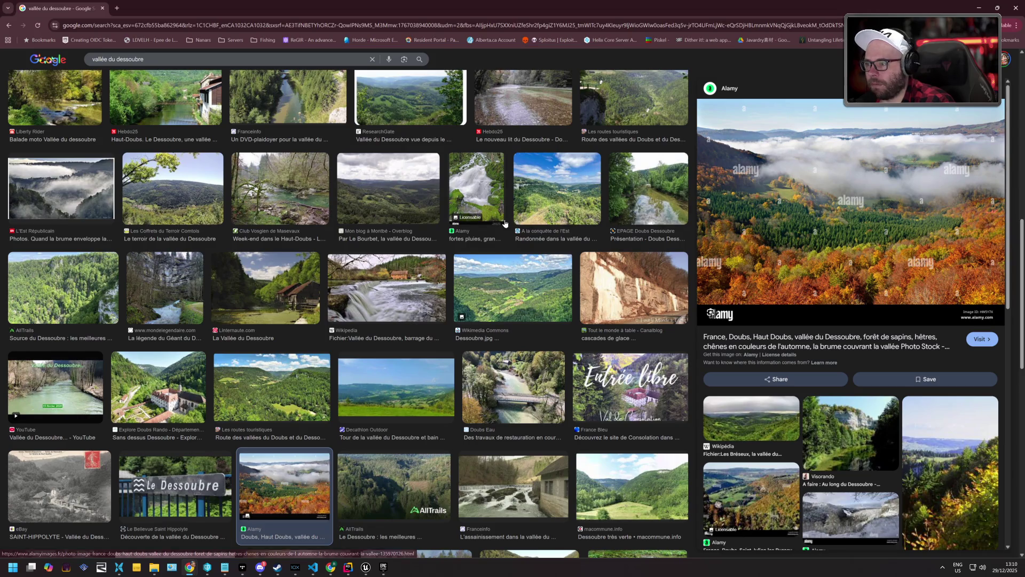
- Preview the Dessoubre Wikipédia river photo and open its source article
scroll(505, 223, "down", 2)
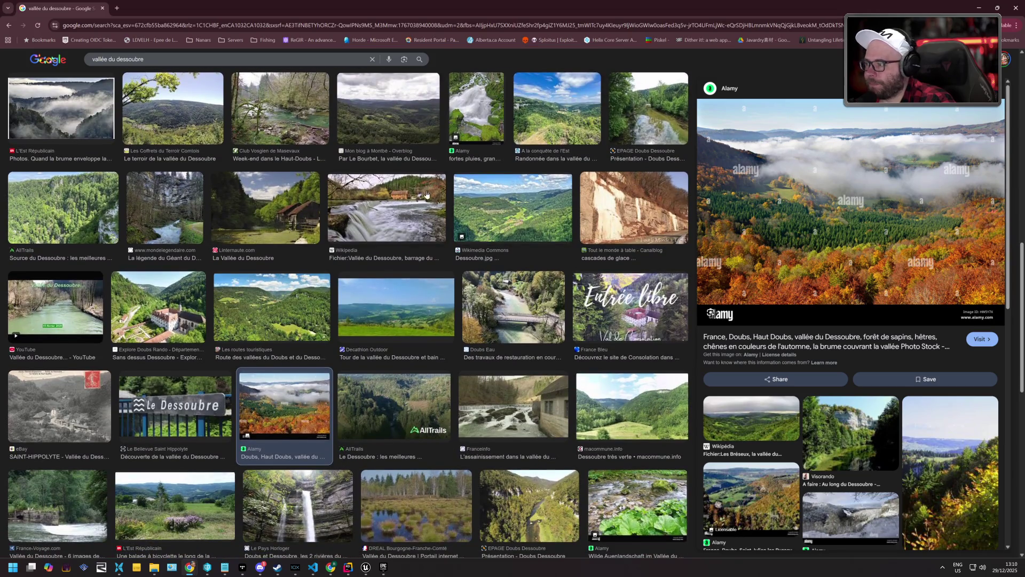
scroll(416, 192, "down", 2)
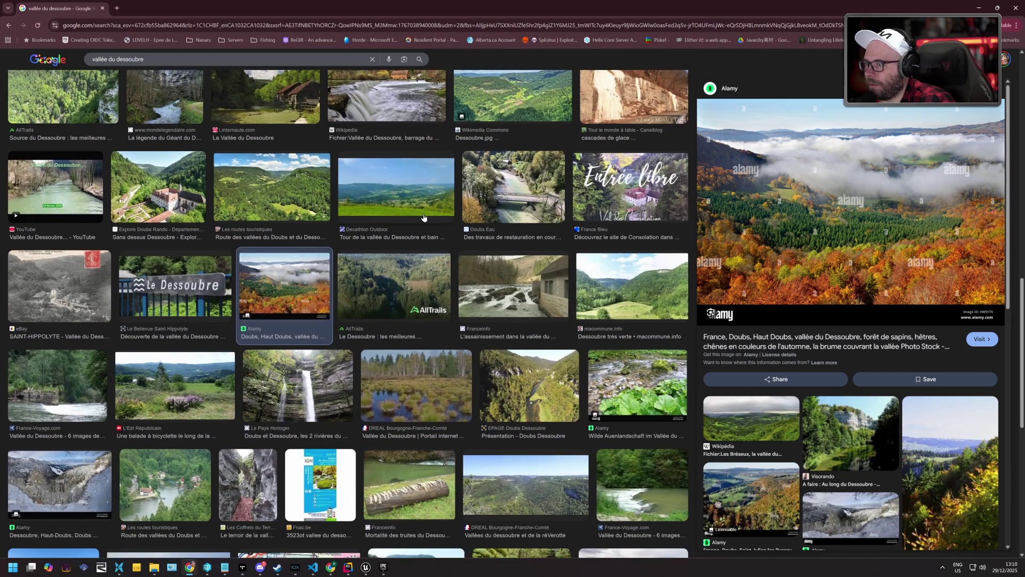
scroll(424, 213, "down", 3)
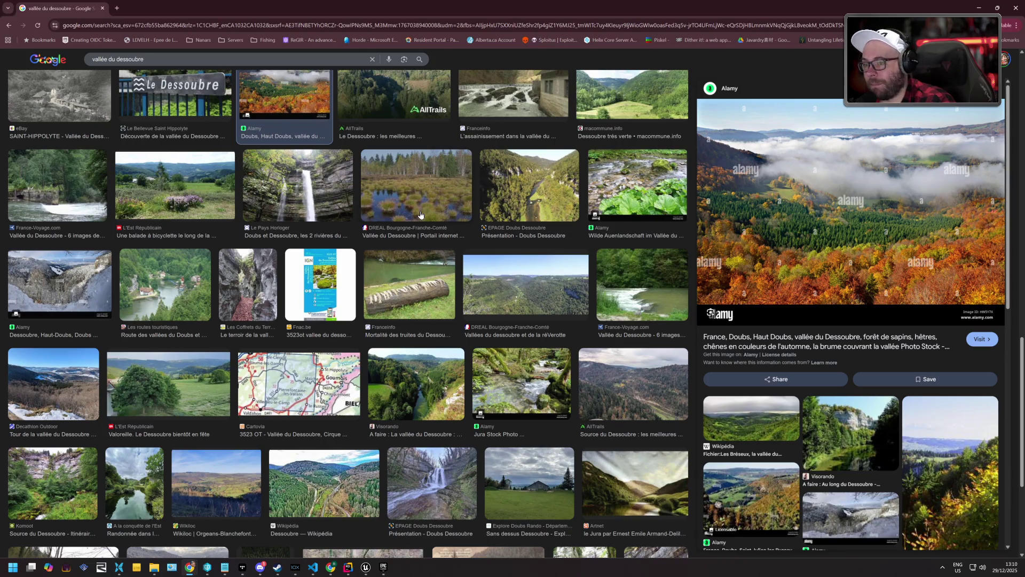
scroll(420, 215, "down", 3)
scroll(420, 214, "down", 1)
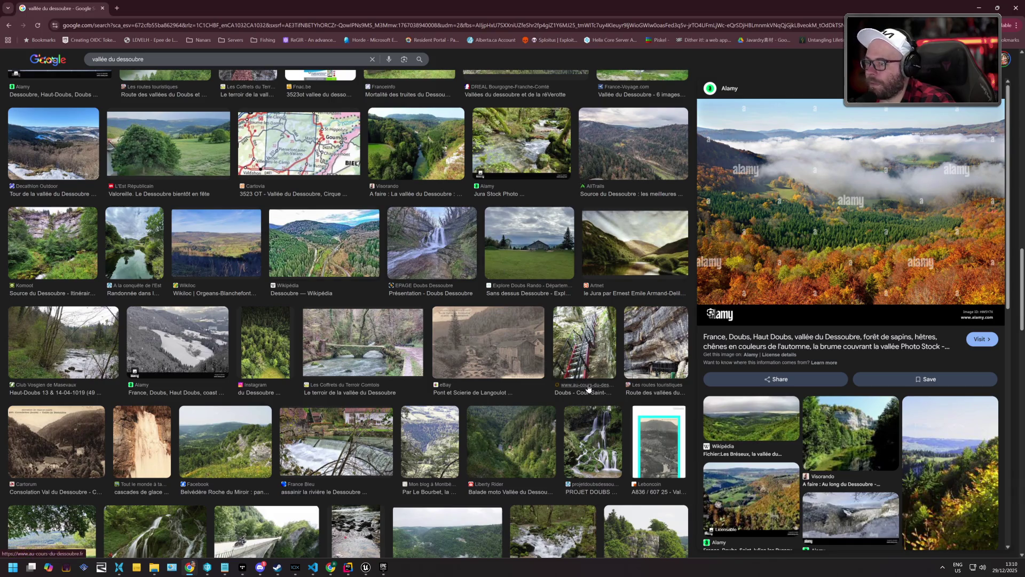
scroll(163, 243, "down", 3)
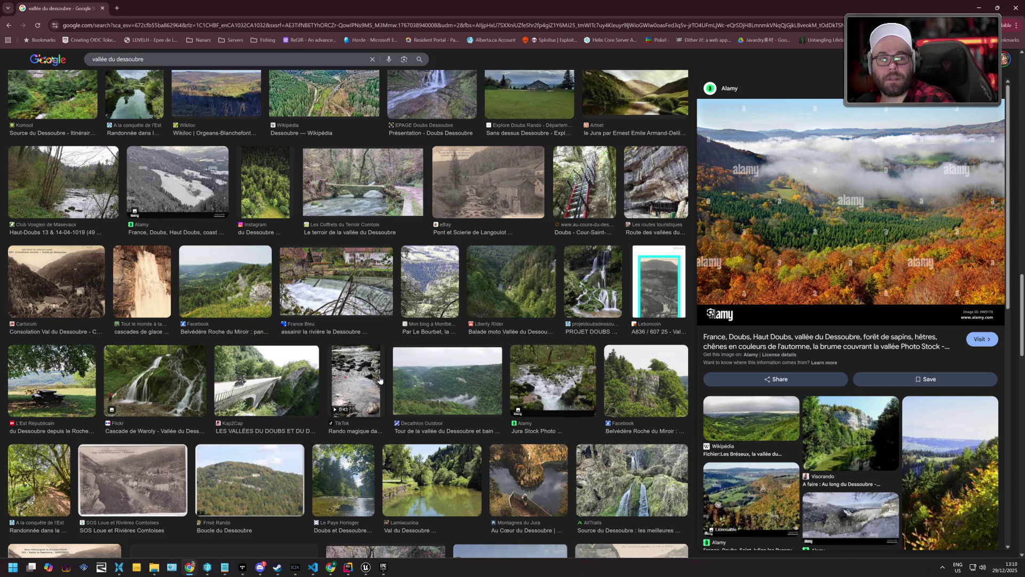
scroll(351, 310, "down", 4)
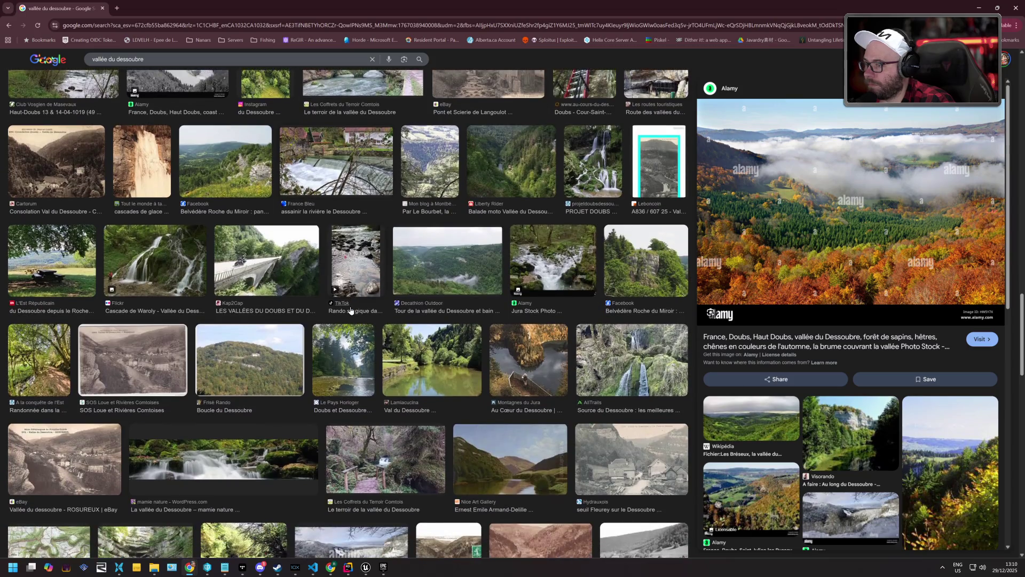
scroll(350, 307, "down", 3)
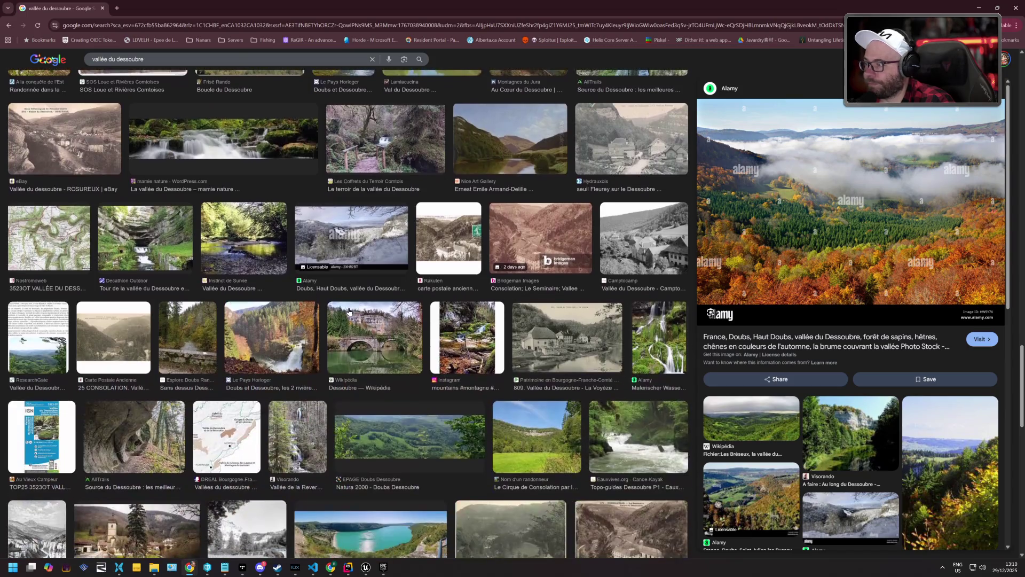
left_click(377, 331)
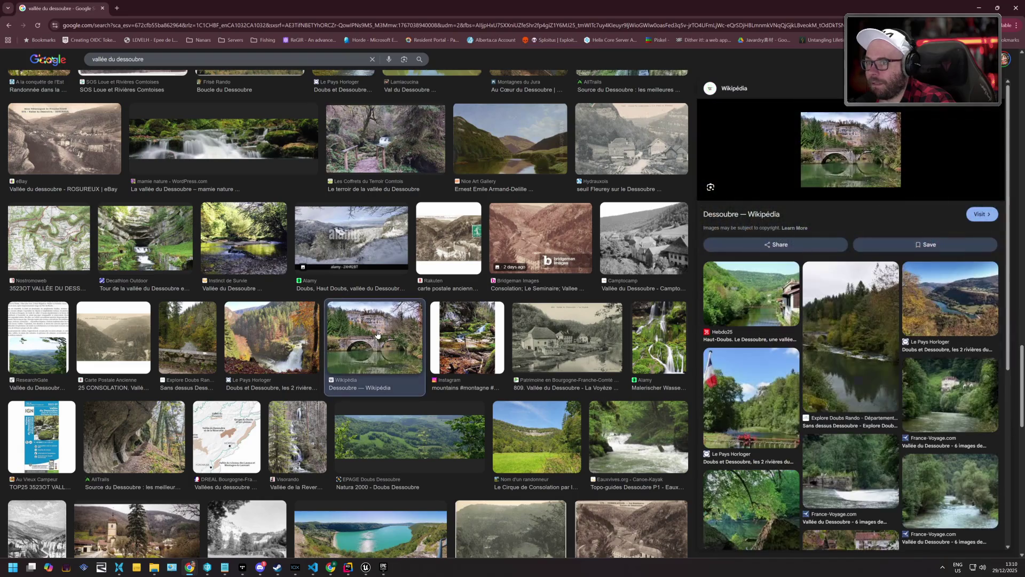
left_click(854, 149)
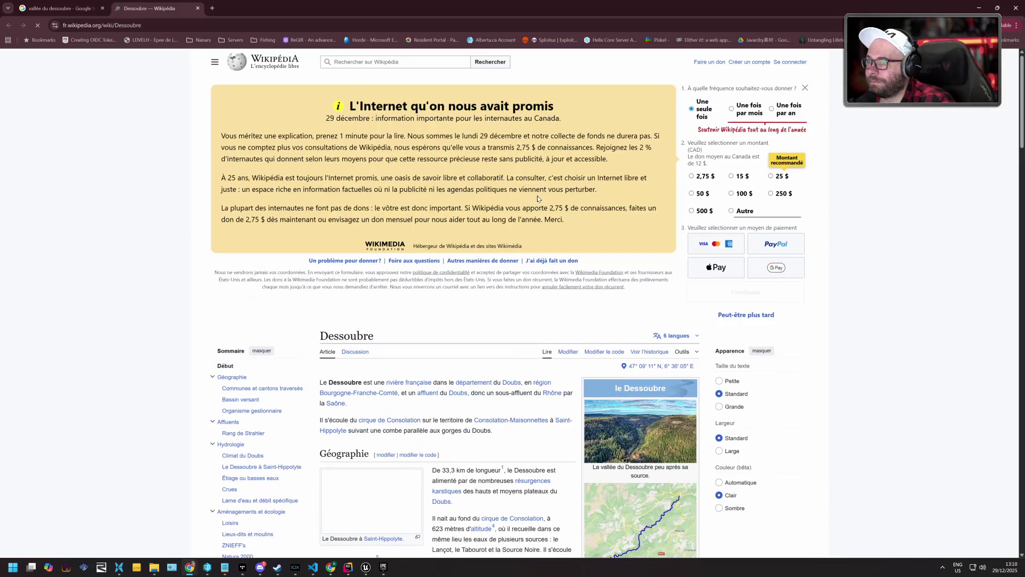
- Enlarge the Saint-Hippolyte river photo in the Dessoubre article, then close it
scroll(625, 395, "down", 4)
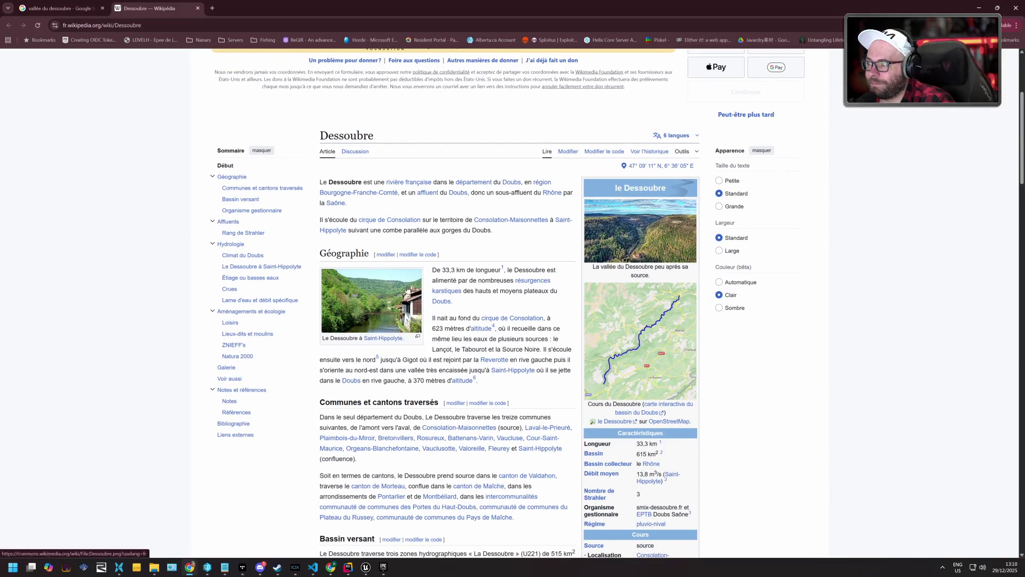
left_click(392, 289)
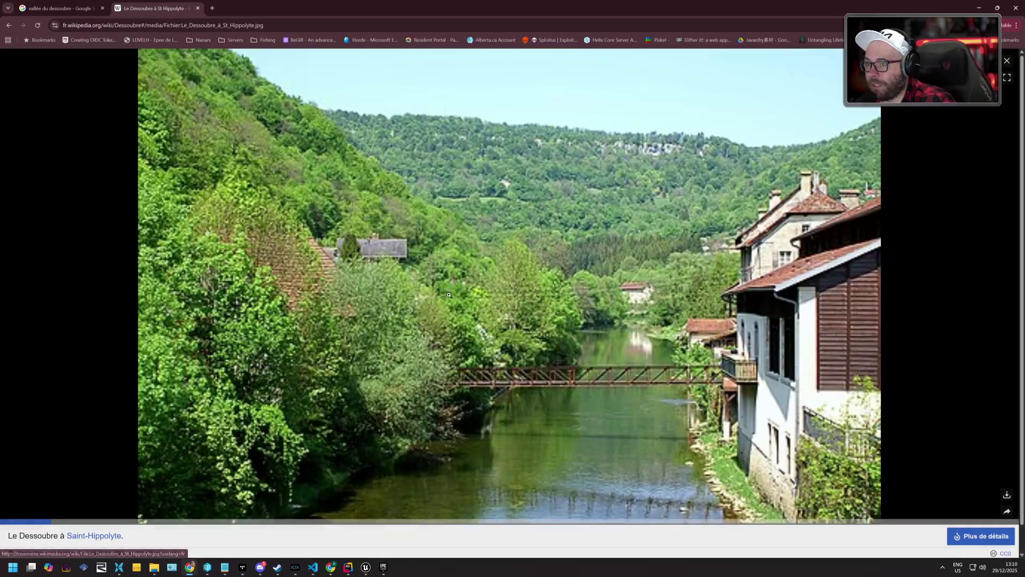
key("Escape")
- Open the Battenans-Varin bridge photo from the Galerie at full resolution
scroll(516, 241, "down", 12)
scroll(515, 241, "down", 2)
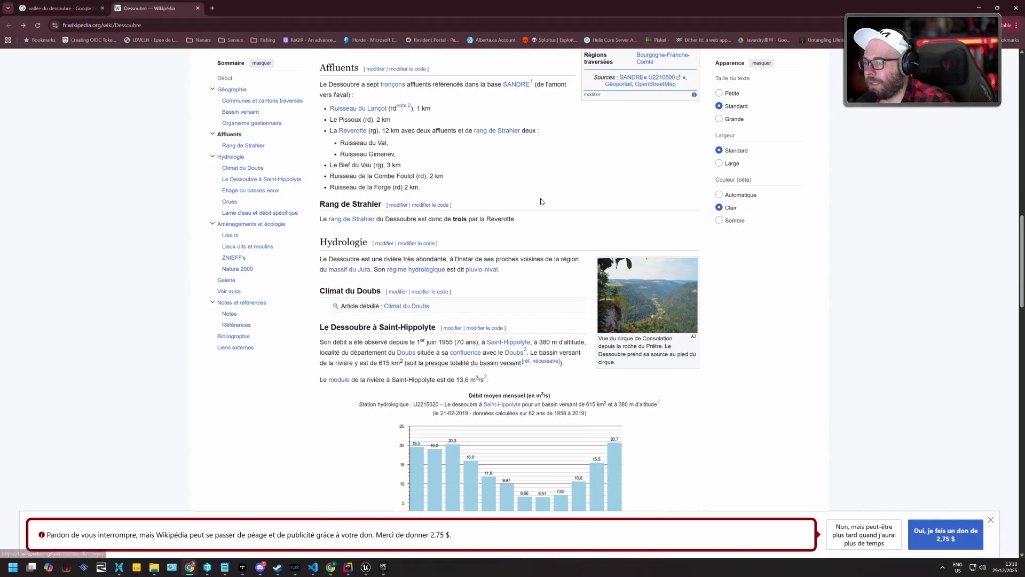
scroll(642, 292, "down", 17)
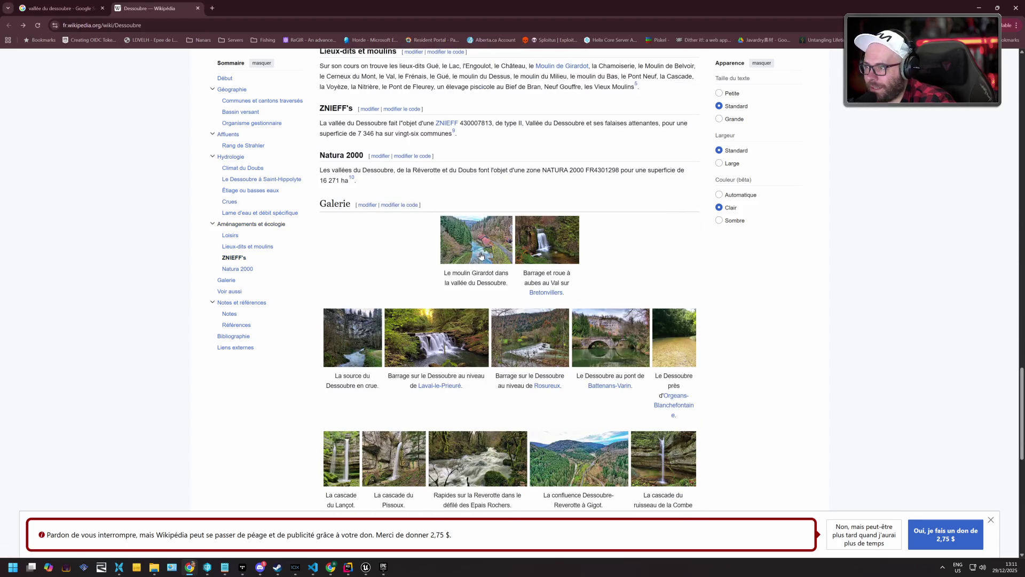
scroll(516, 247, "down", 3)
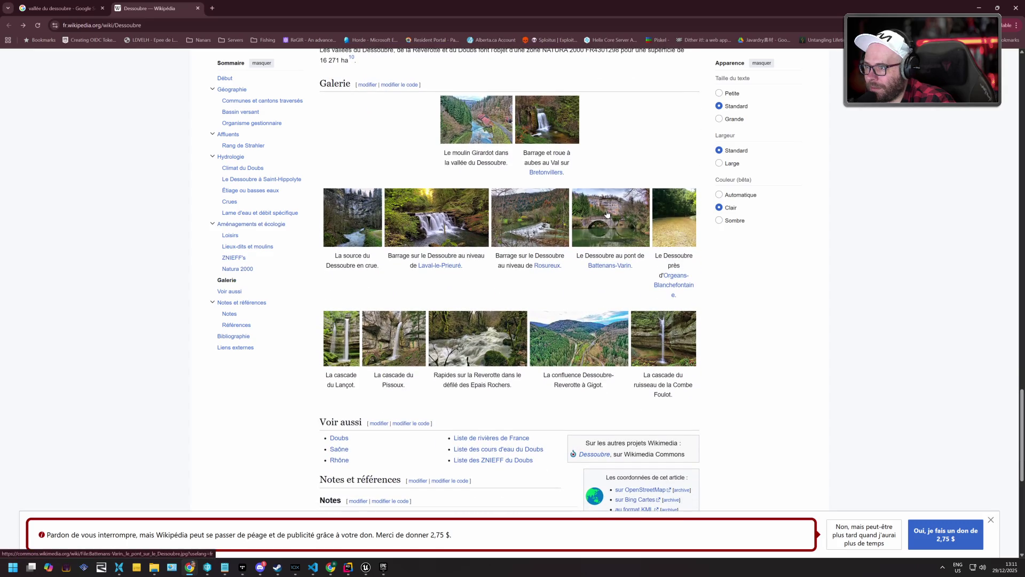
left_click(605, 214)
left_click(526, 283)
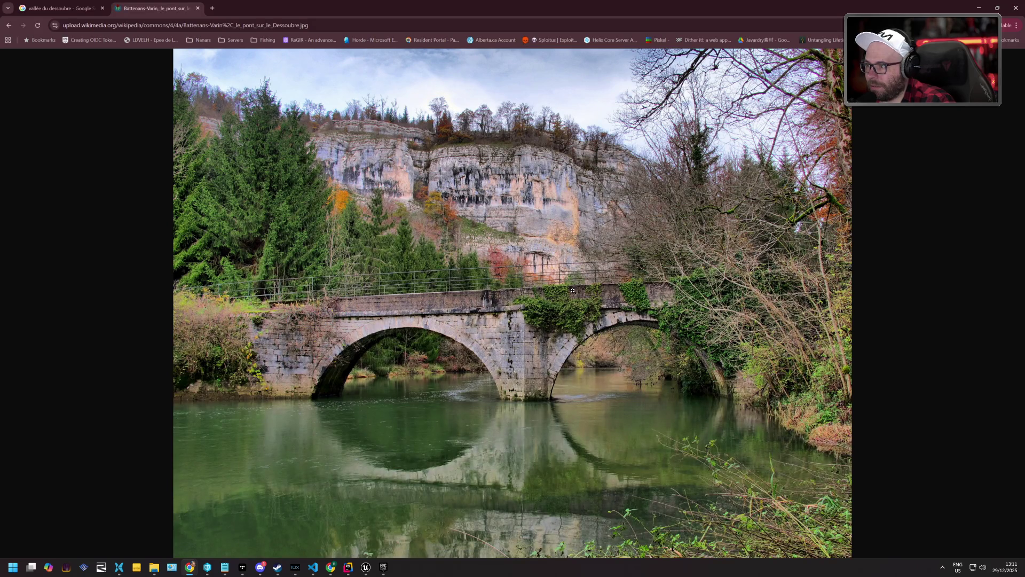
- Zoom the bridge photo in and out, close its tab, and return to Unreal Editor
left_click(572, 290)
left_click(447, 267)
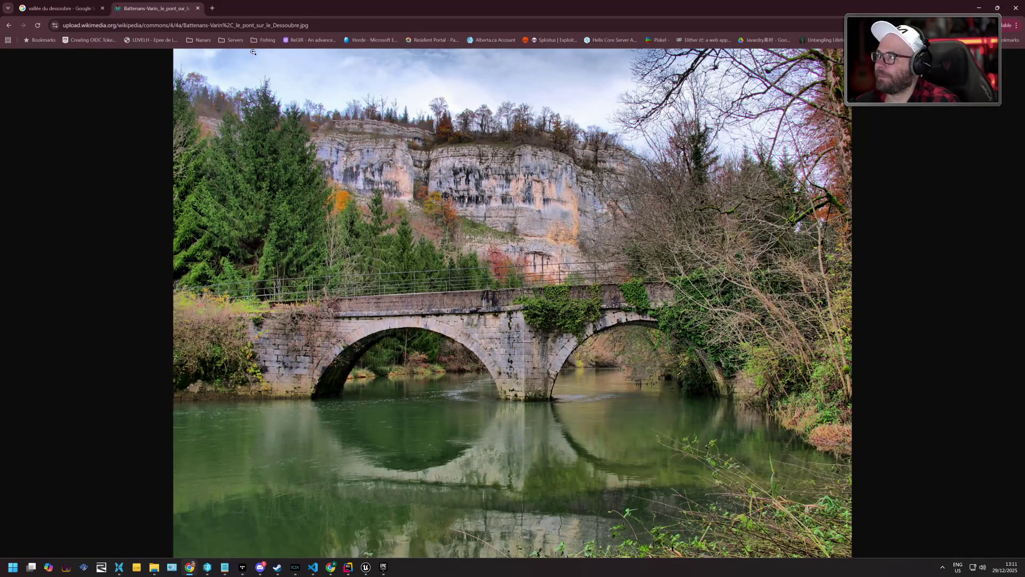
key("ctrl+w")
key("alt+Tab")
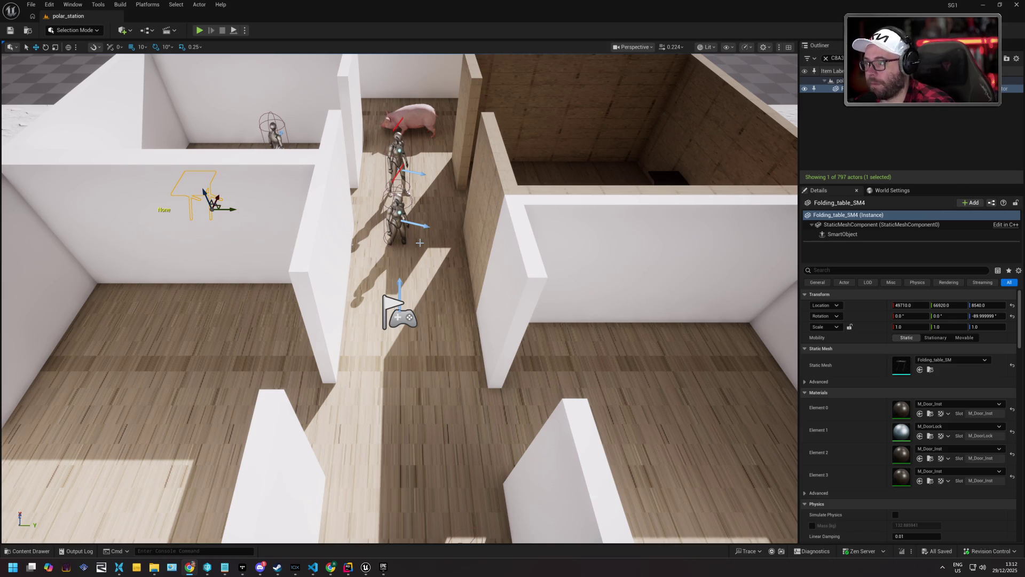
scroll(419, 243, "down", 5)
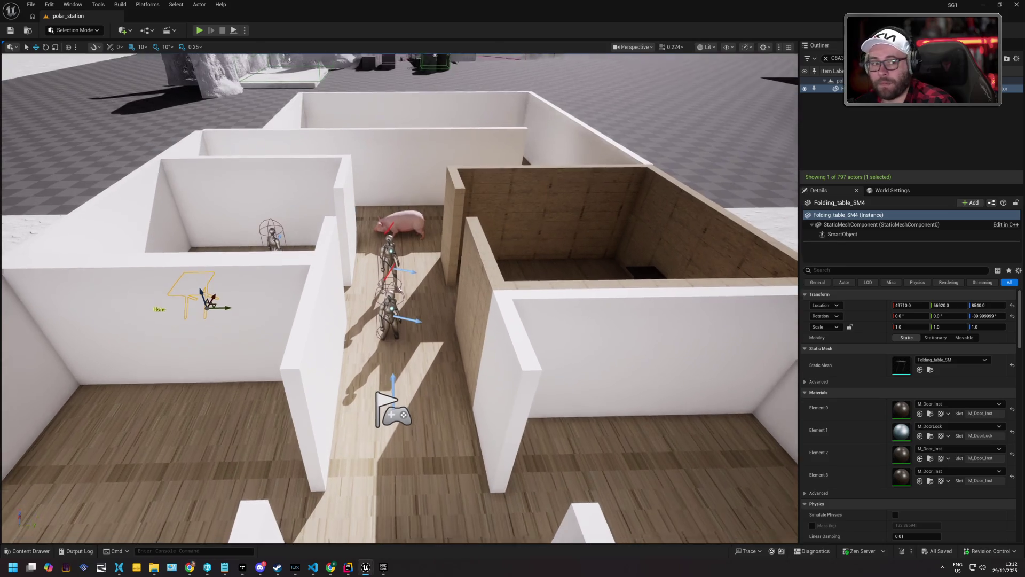
scroll(399, 298, "up", 3)
mouse_move(159, 275)
left_mouse_down()
mouse_move(163, 227)
mouse_move(161, 262)
mouse_move(163, 229)
mouse_move(176, 256)
mouse_move(168, 264)
left_mouse_up()
mouse_move(446, 385)
left_mouse_down()
mouse_move(446, 397)
mouse_move(445, 385)
left_mouse_up()
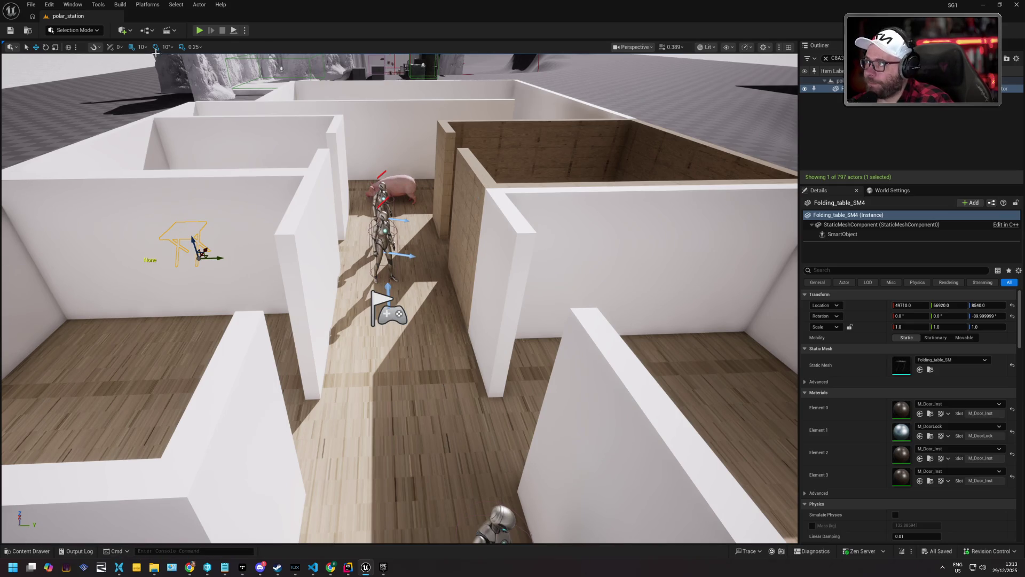
left_click(32, 553)
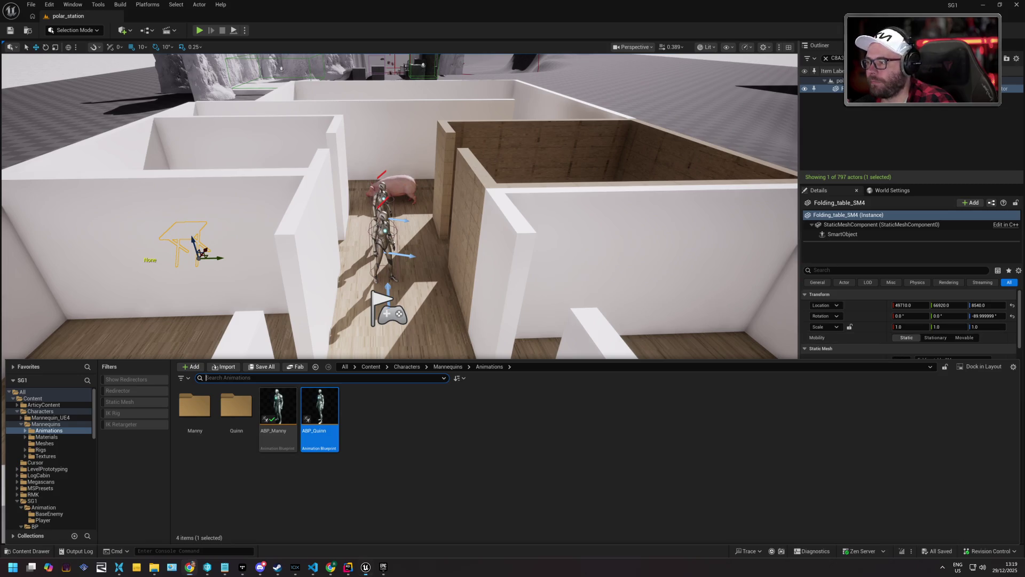
- Open ABP_Quinn from Characters > Mannequins > Animations in the Content Drawer
scroll(400, 213, "up", 5)
scroll(399, 298, "down", 3)
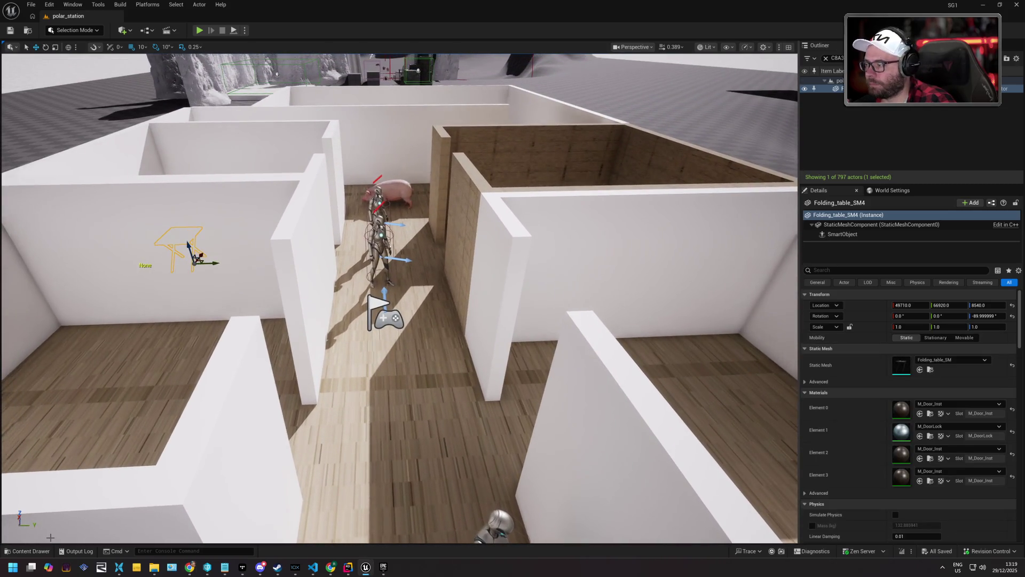
left_click(30, 551)
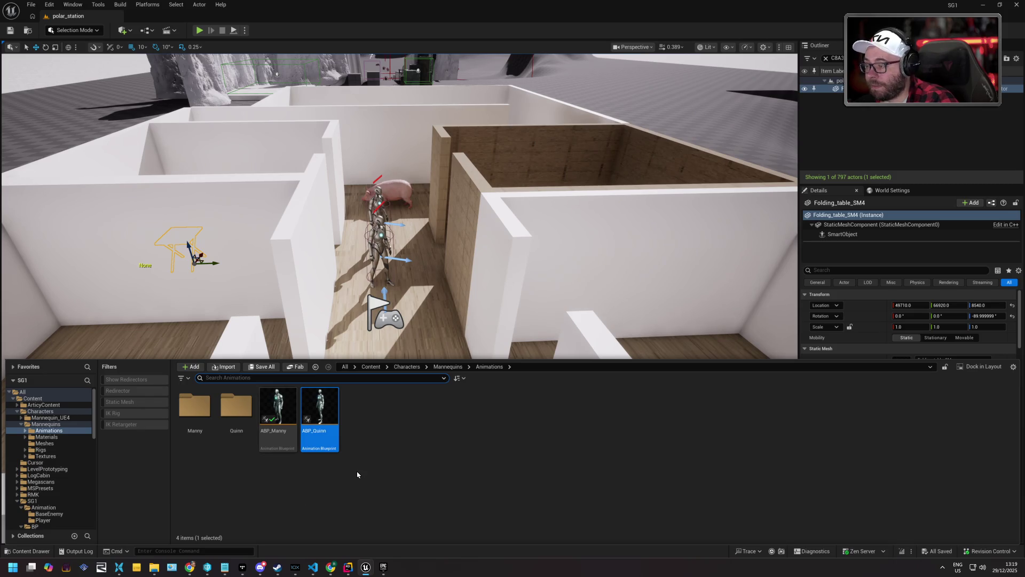
double_click(325, 412)
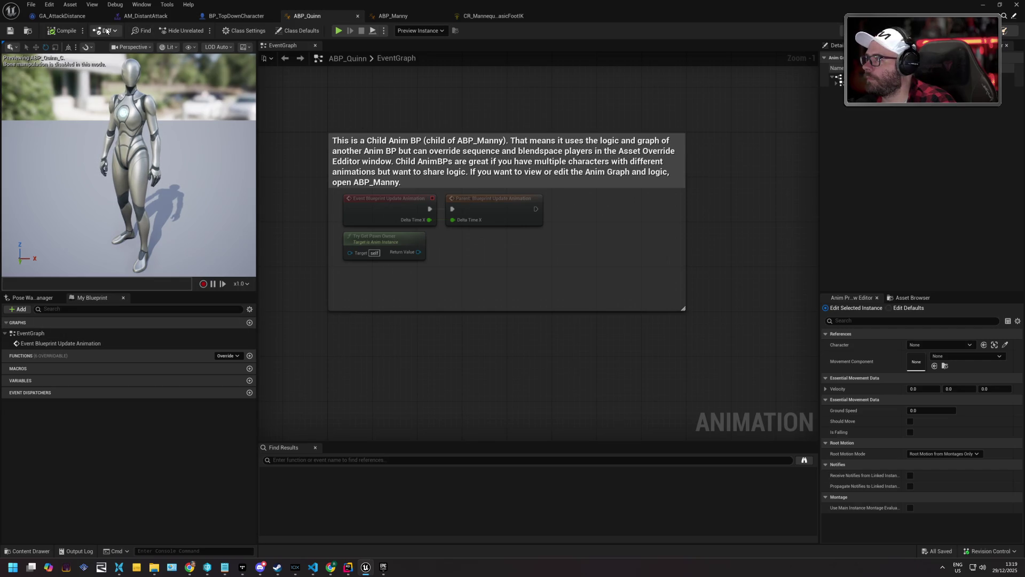
- Set ABP_Manny's UpperBody slot node to DefaultGroup.UpperBodyAdditive, then minimize the blueprint editor
left_click(404, 19)
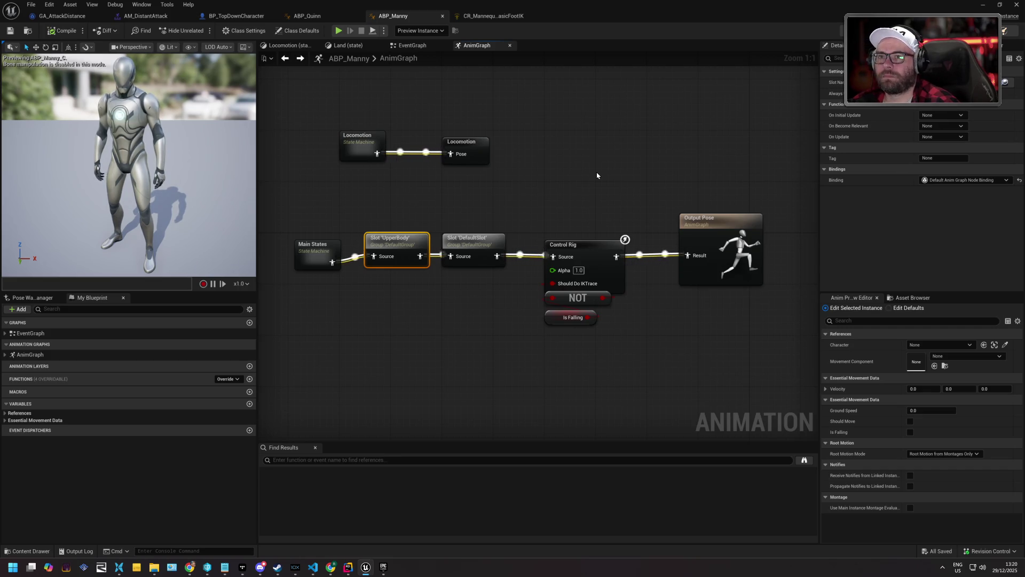
left_click(1005, 82)
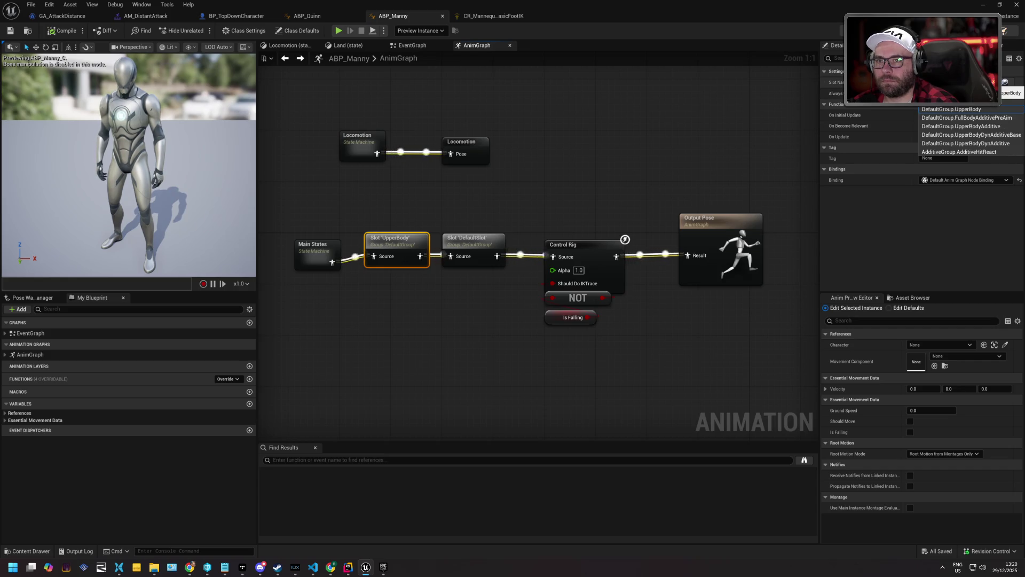
left_click(984, 127)
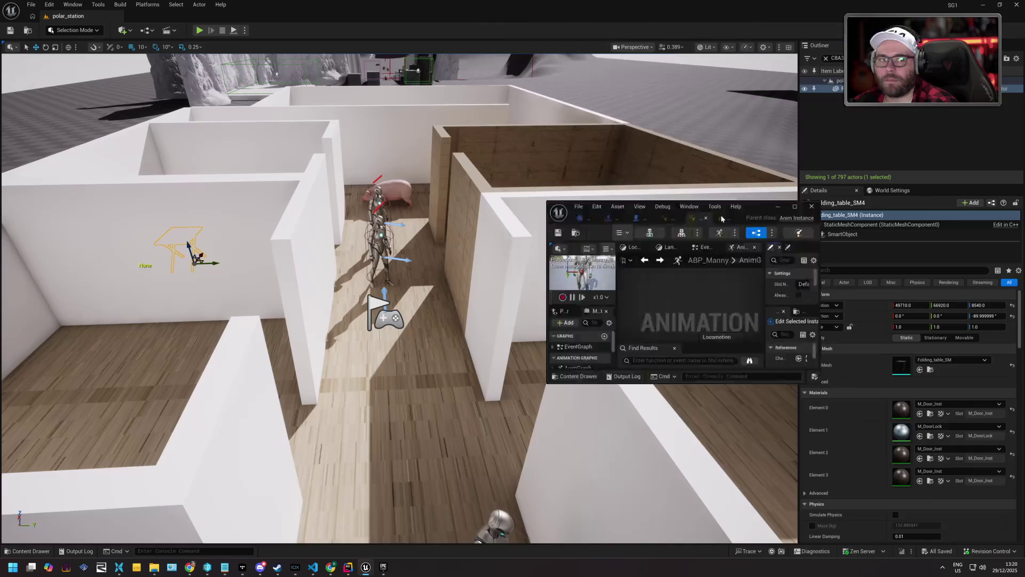
left_click(982, 4)
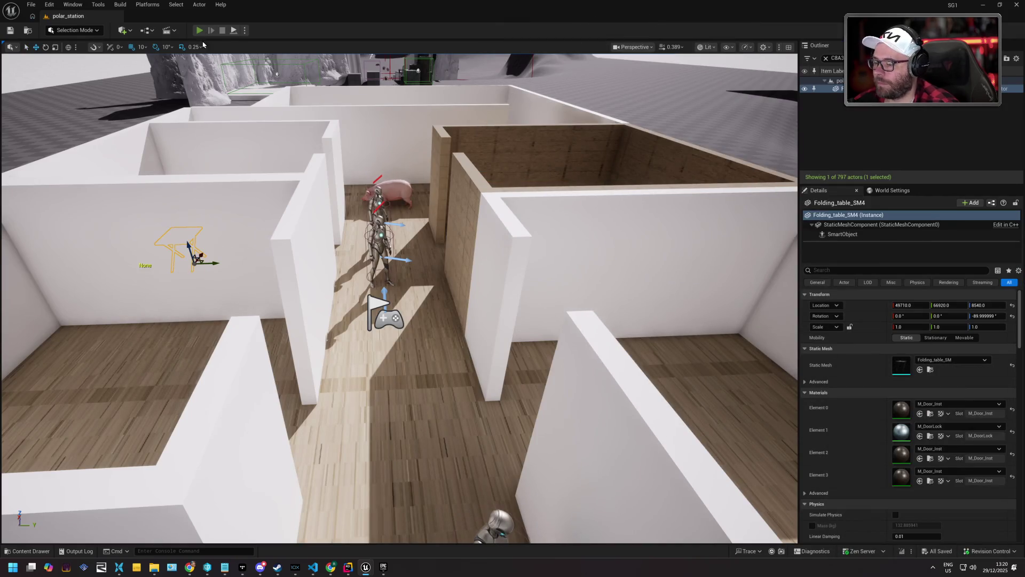
key("alt+p")
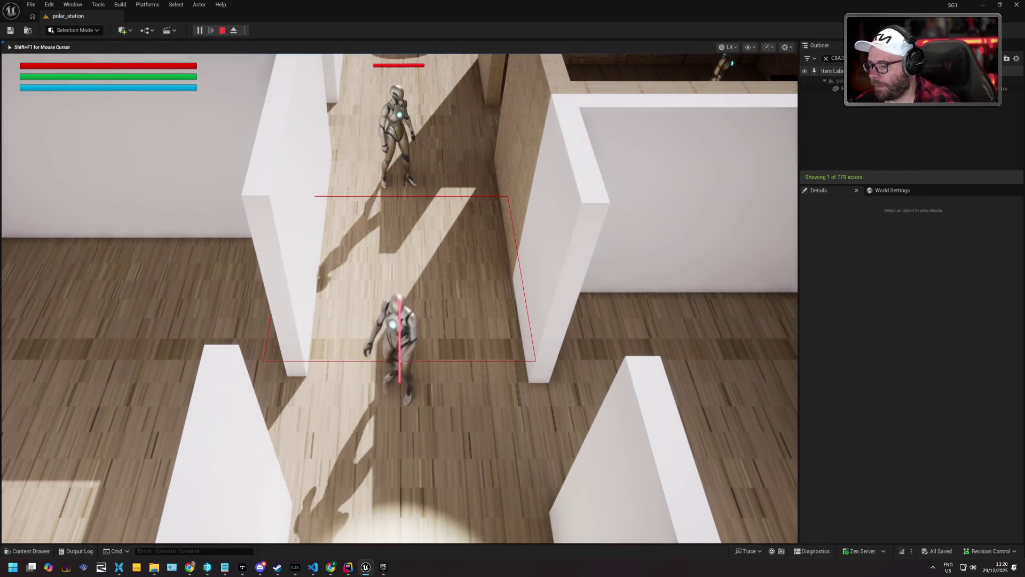
key("Escape")
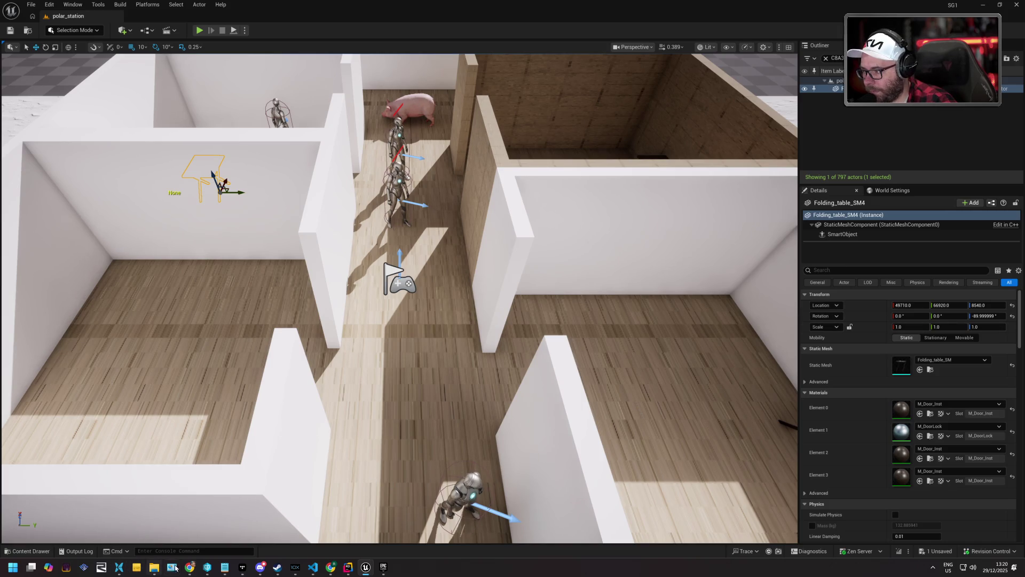
- Browse to PistolCombat > Demo > ThirdPerson > Mannequins > Rigs and open ABP_Manny_PostProcess
left_click(24, 551)
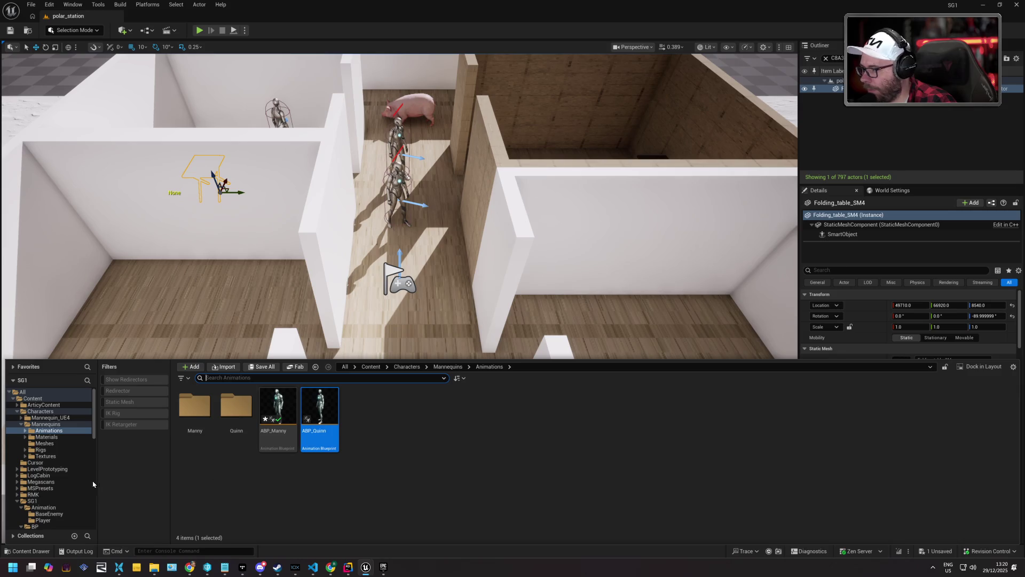
scroll(73, 454, "down", 15)
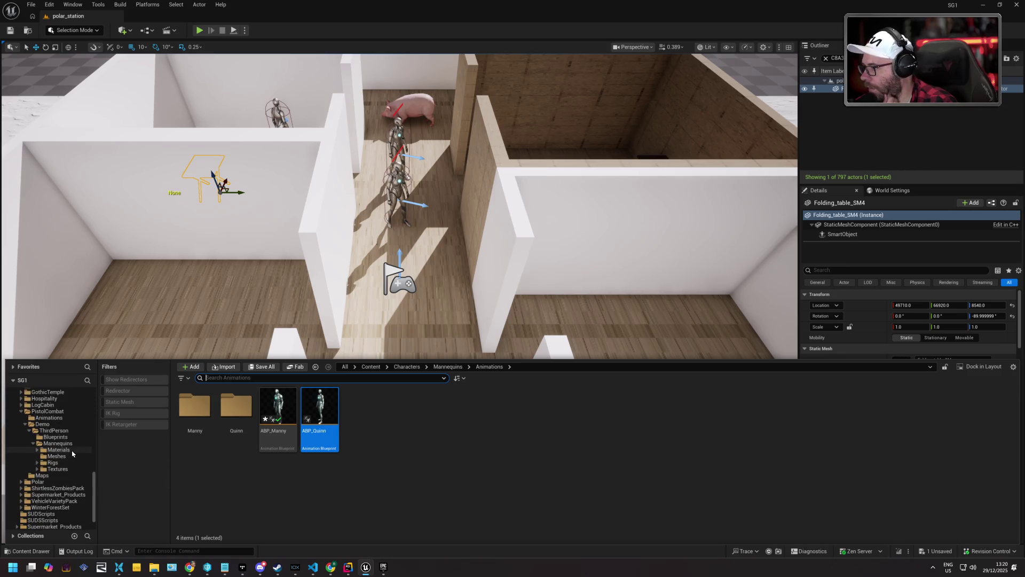
left_click(60, 419)
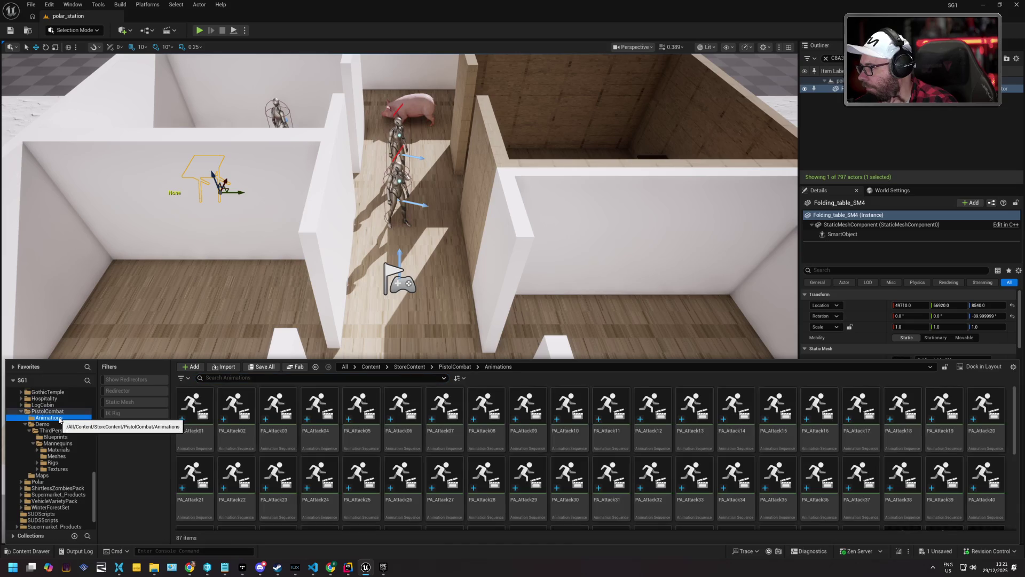
scroll(426, 465, "down", 5)
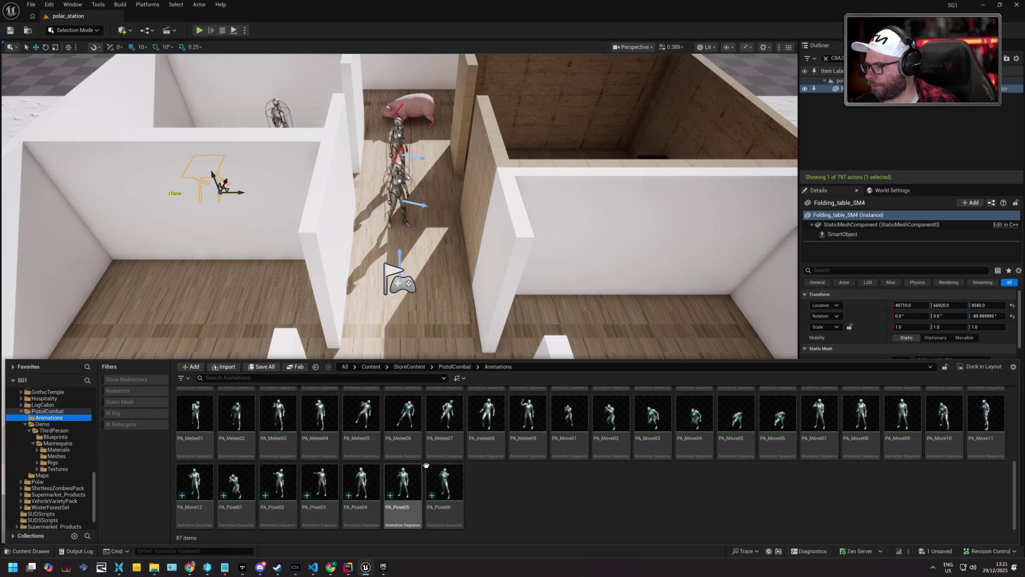
left_click(65, 444)
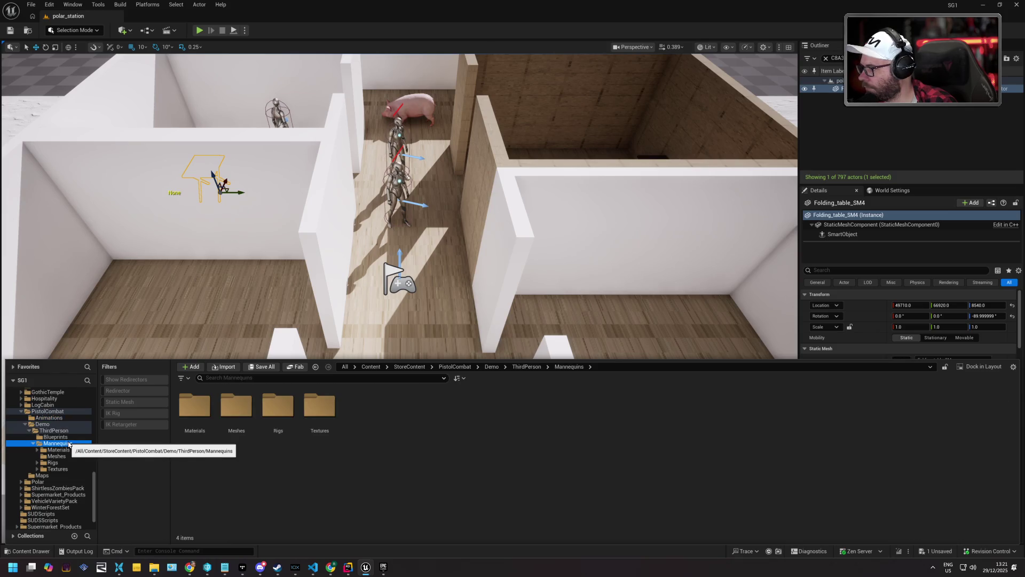
left_click(37, 463)
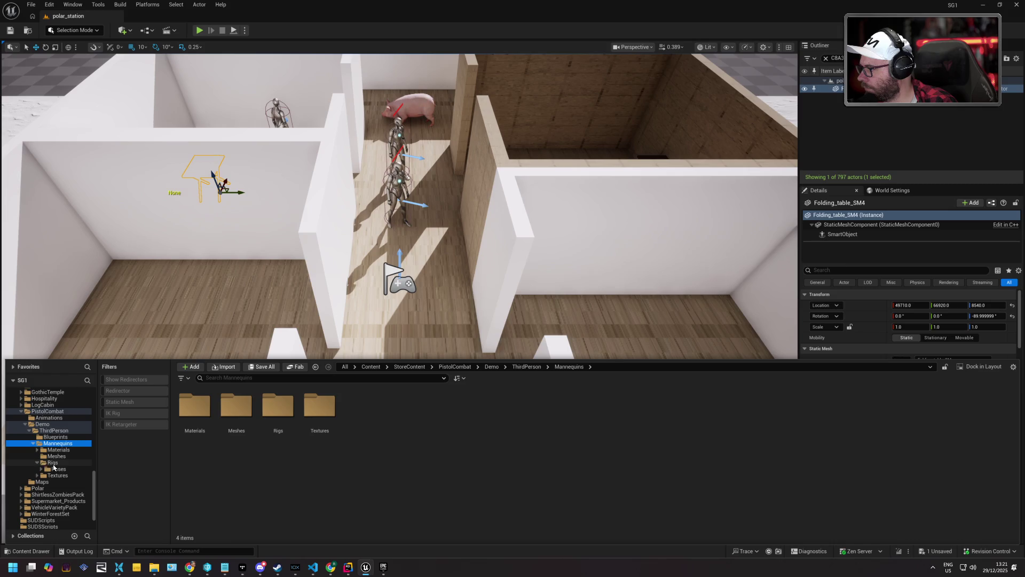
left_click(53, 463)
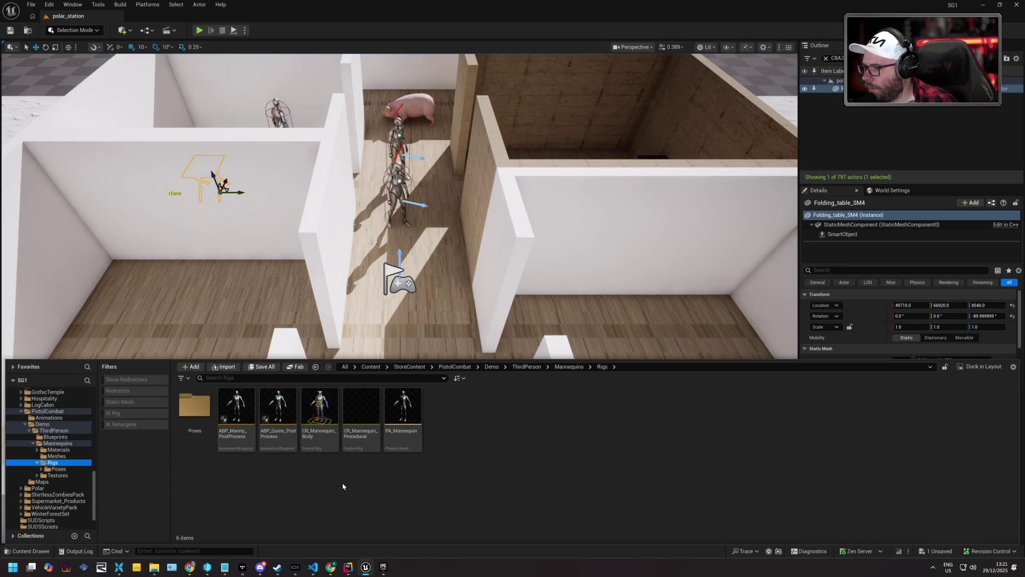
mouse_move(399, 404)
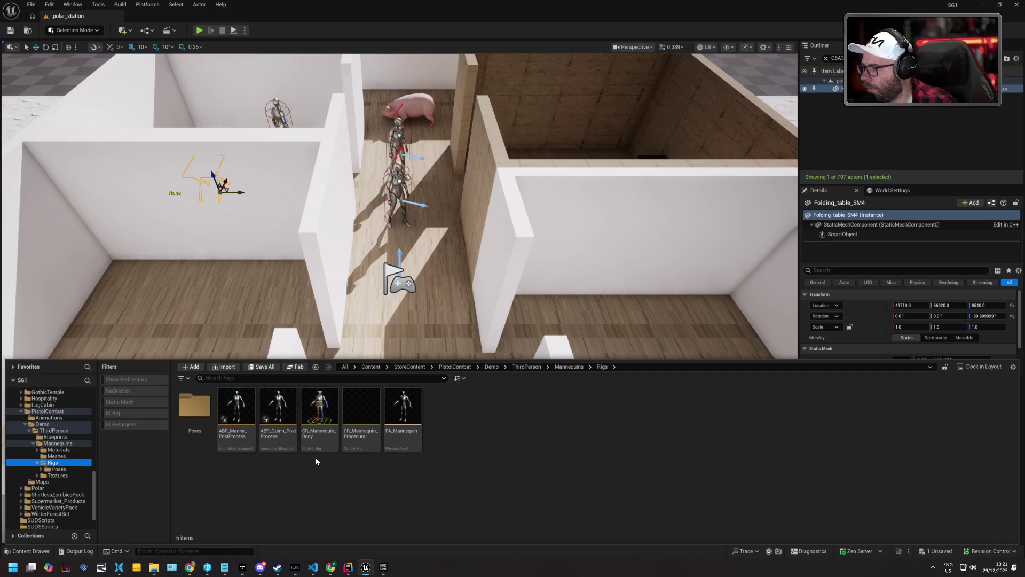
double_click(237, 401)
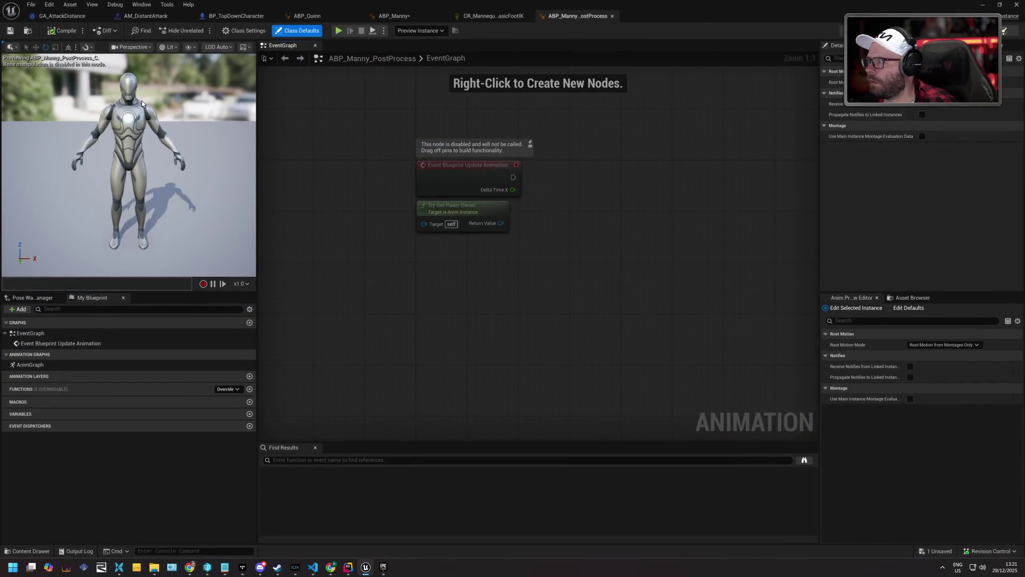
- Open ABP_Quinn_PostProcess, then open the OverviewMap level from Demo > Maps
left_click(31, 551)
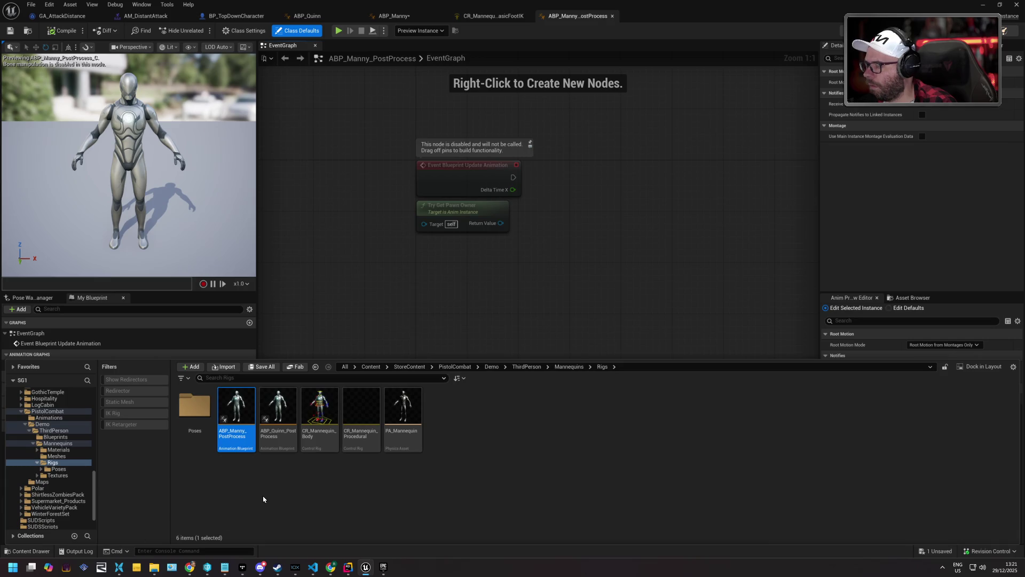
double_click(278, 412)
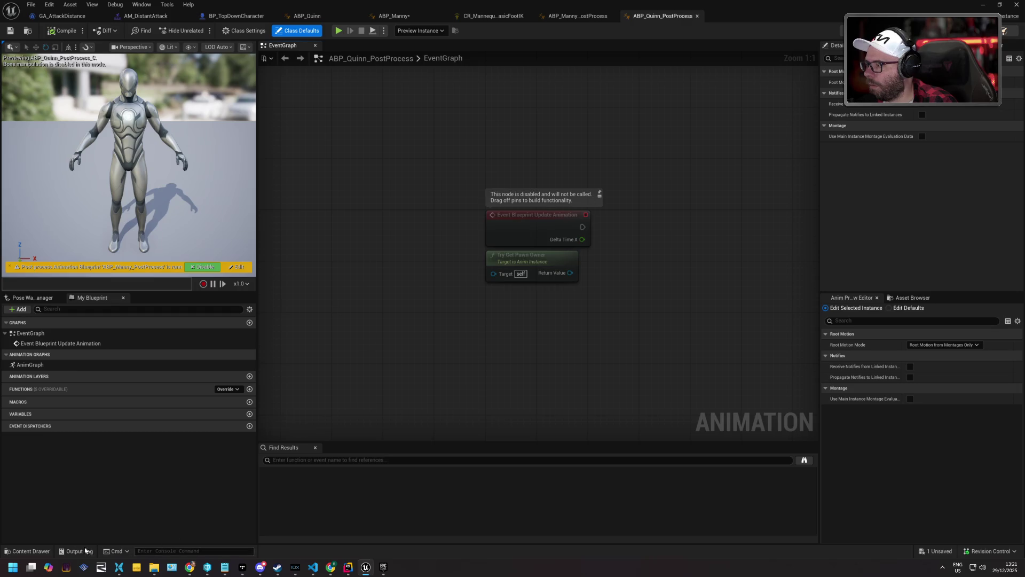
left_click(31, 551)
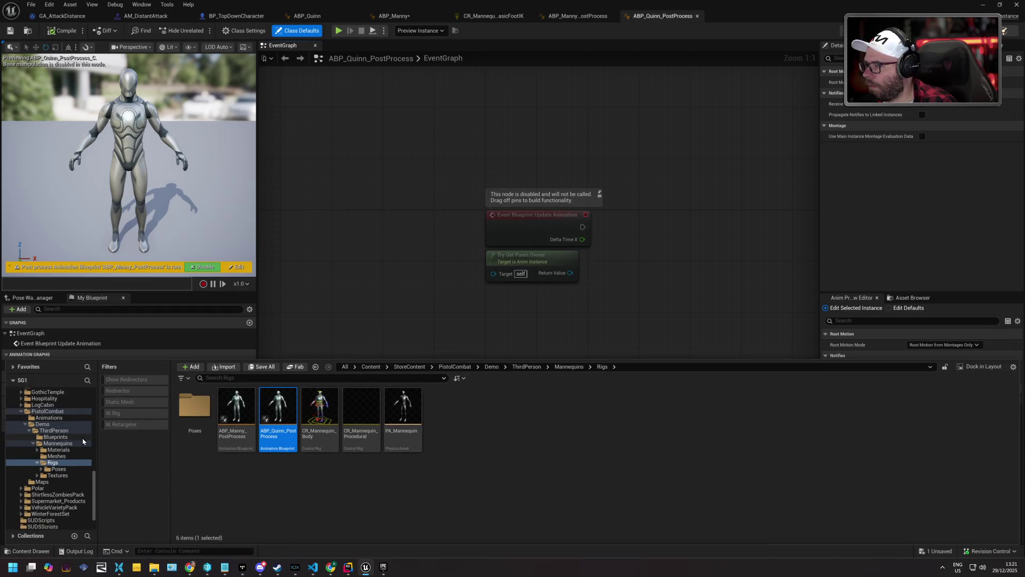
left_click(42, 424)
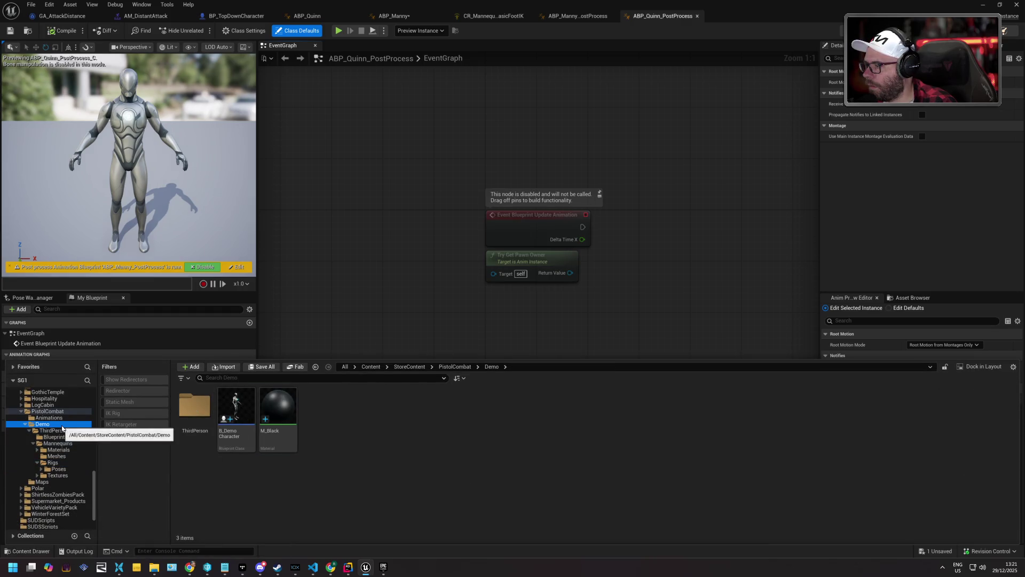
left_click(42, 481)
left_click(193, 413)
double_click(194, 413)
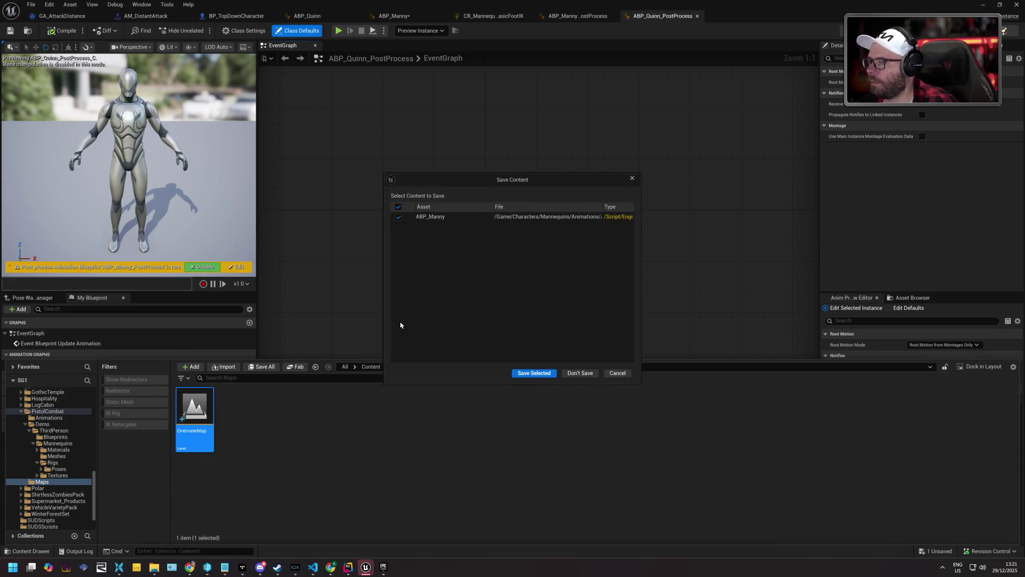
- Load OverviewMap without saving ABP_Manny, fly toward the character rows and test-play briefly
left_click(580, 373)
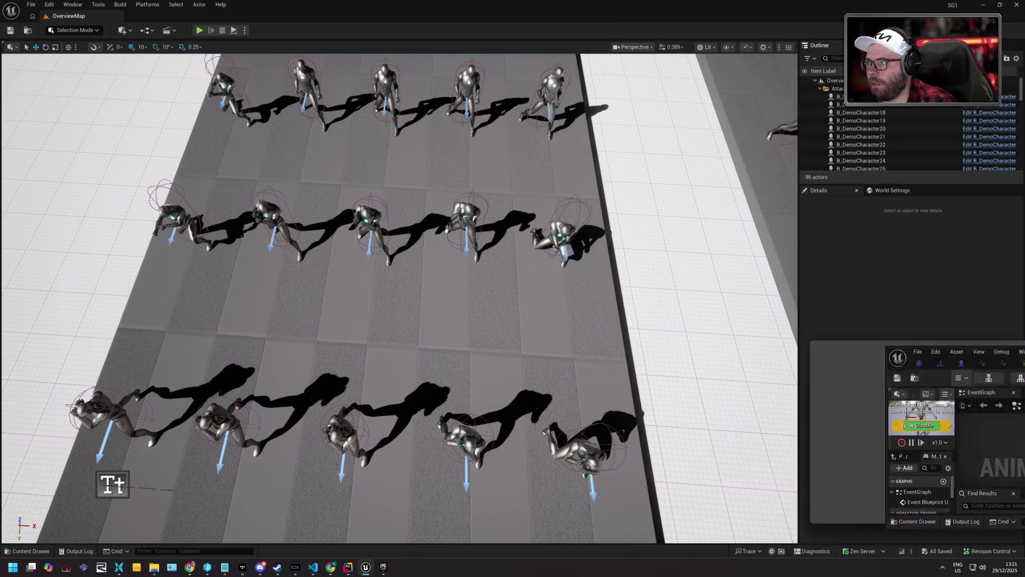
key("w")
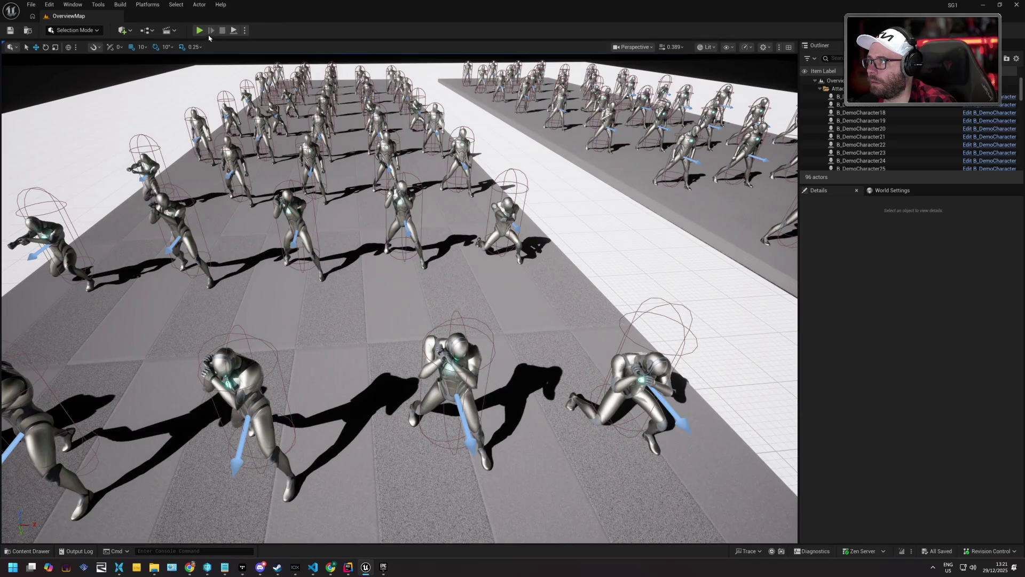
left_click(199, 30)
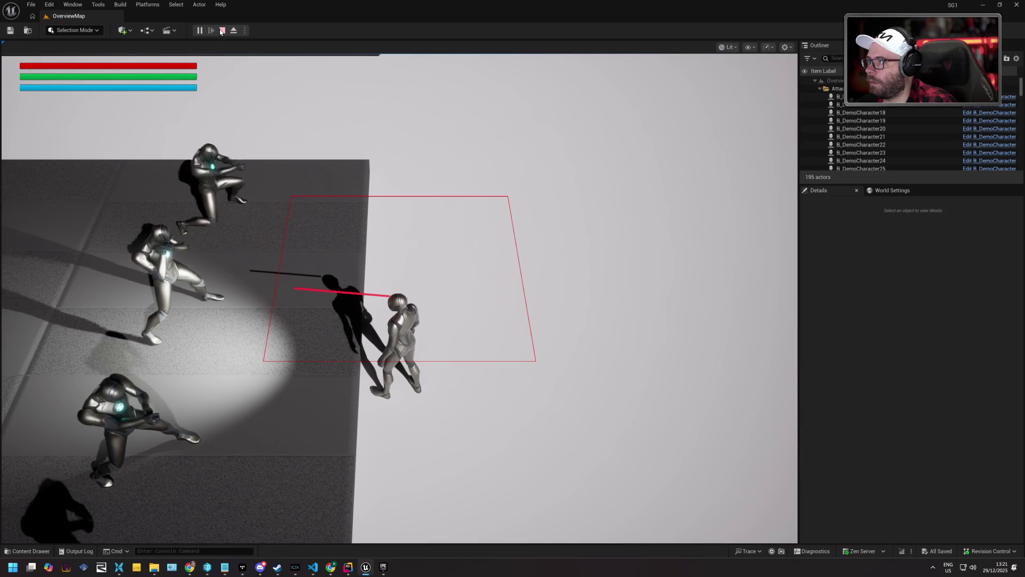
key("Escape")
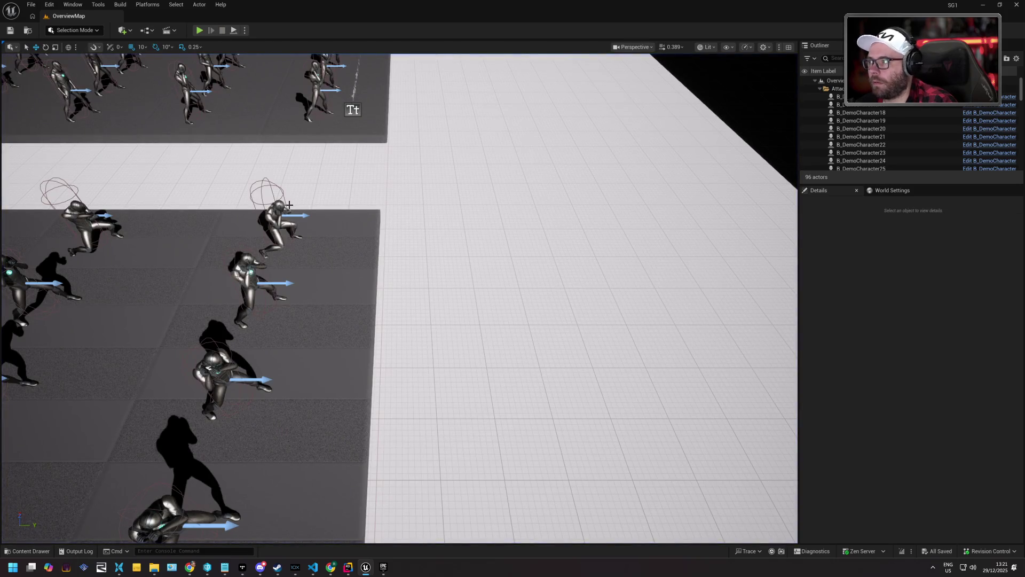
- Inspect B_DemoCharacter26's animation settings, then switch to Rider
left_click(278, 221)
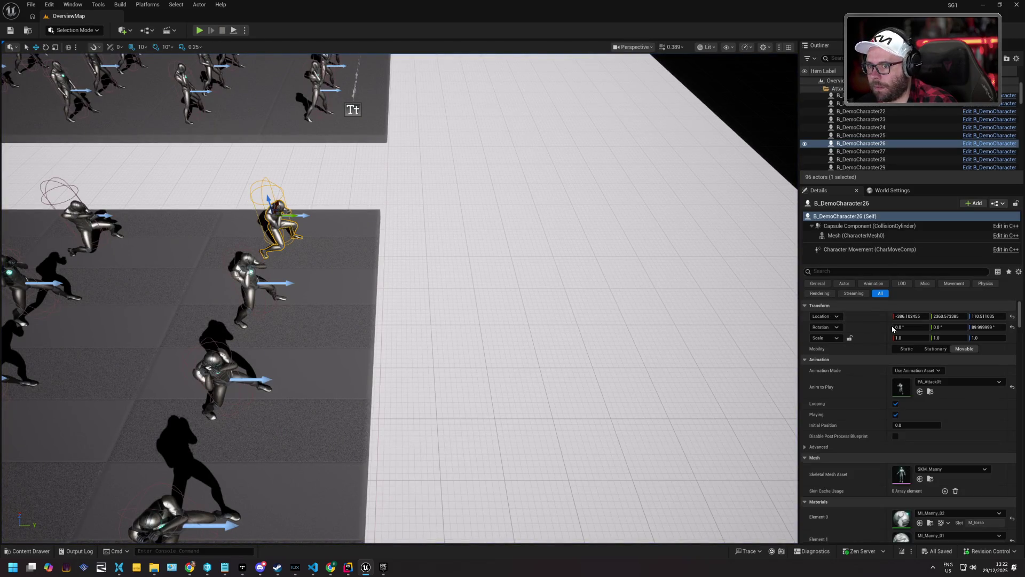
scroll(831, 321, "down", 1)
scroll(831, 321, "down", 5)
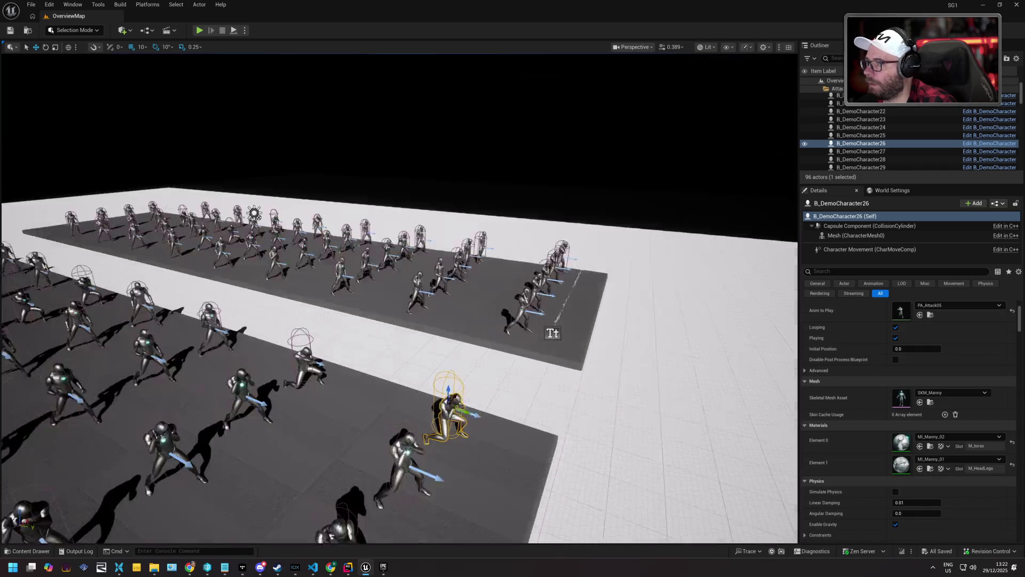
scroll(180, 110, "up", 5)
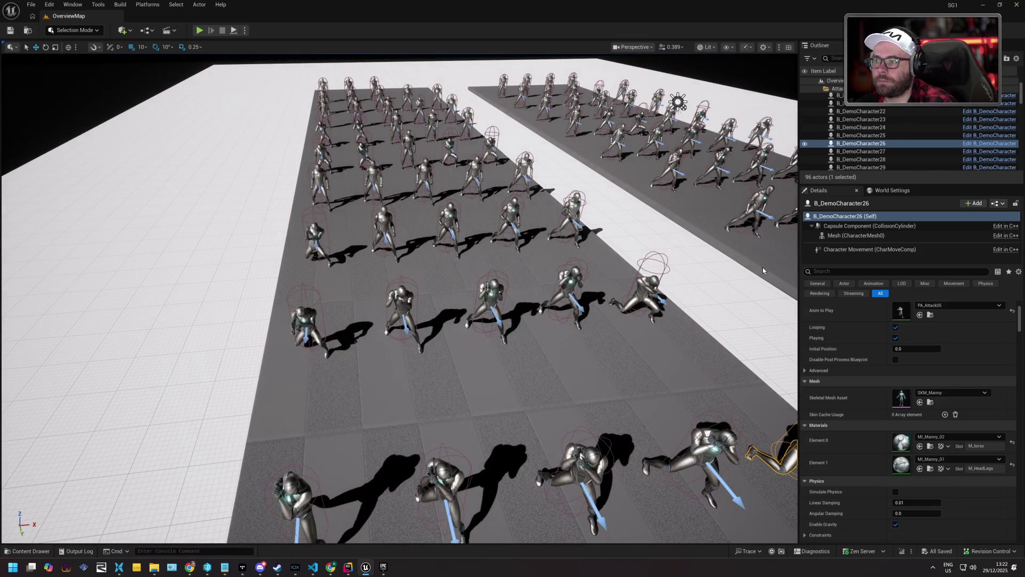
key("alt+Tab")
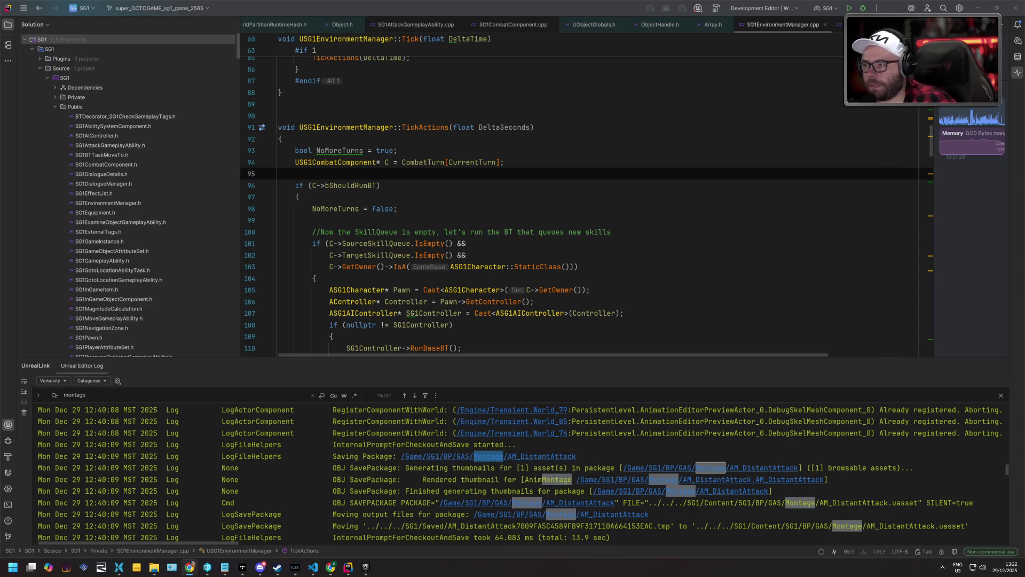
- Rebuild and launch the SG1 project with F5, then view polar_station in game view
left_click(586, 232)
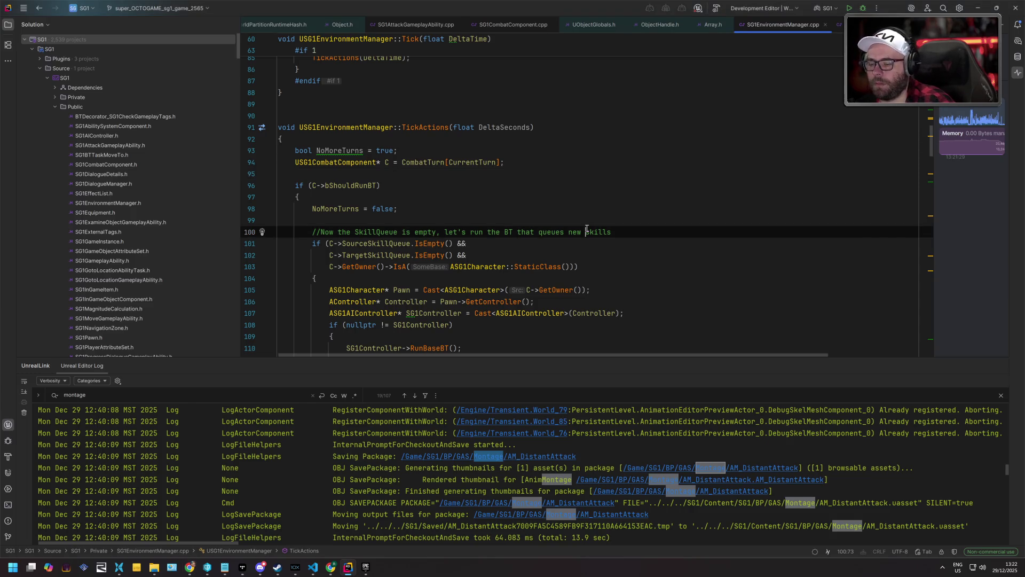
key("F5")
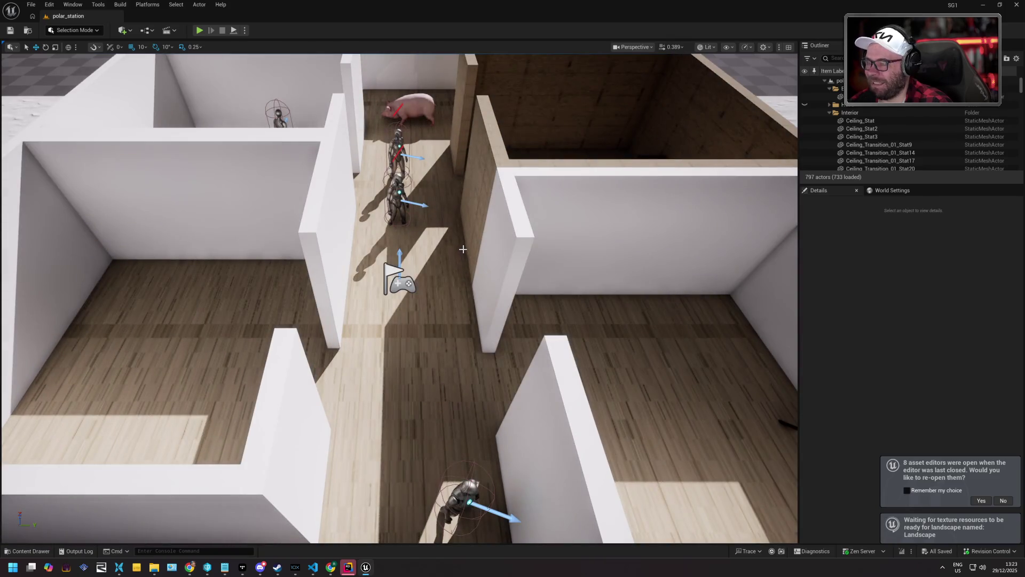
mouse_move(463, 249)
left_mouse_down()
mouse_move(462, 208)
mouse_move(482, 281)
left_mouse_up()
key("g")
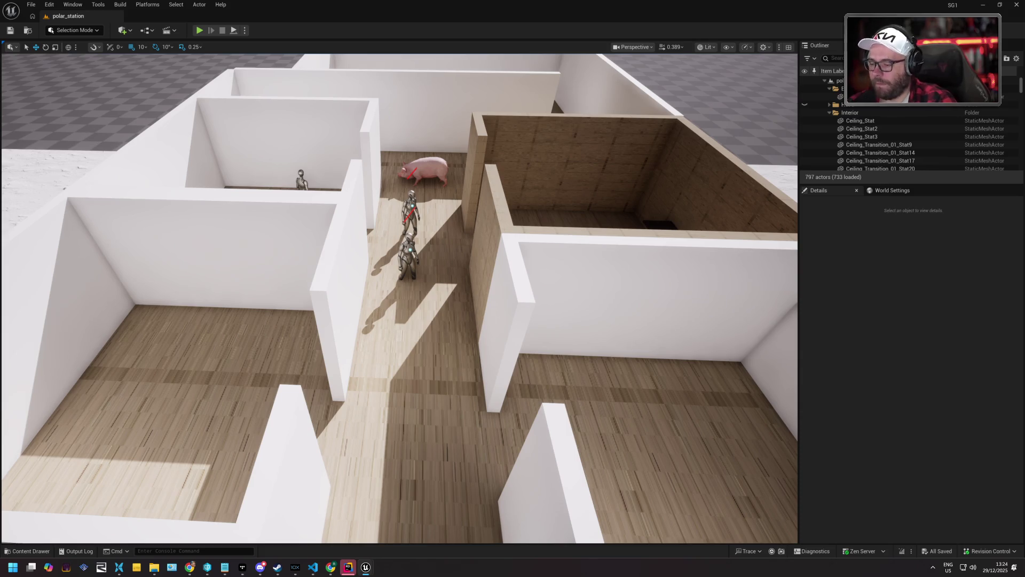
- Switch from the polar_station level back to the SG1EnvironmentManager.cpp code in Rider
left_click(348, 568)
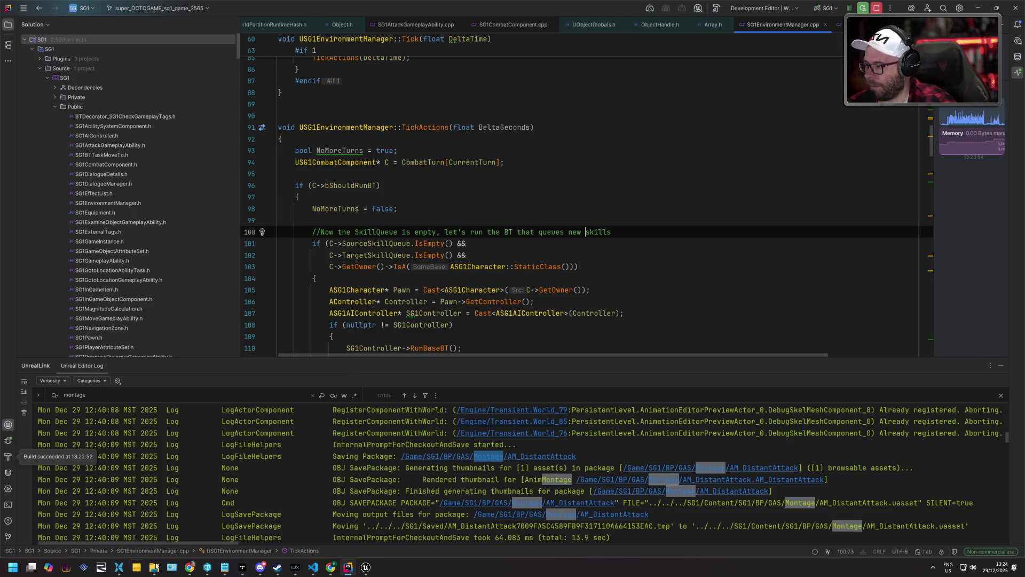
- Jump back to an earlier Montage match in the log, then launch the Epic Games Launcher
left_click(189, 567)
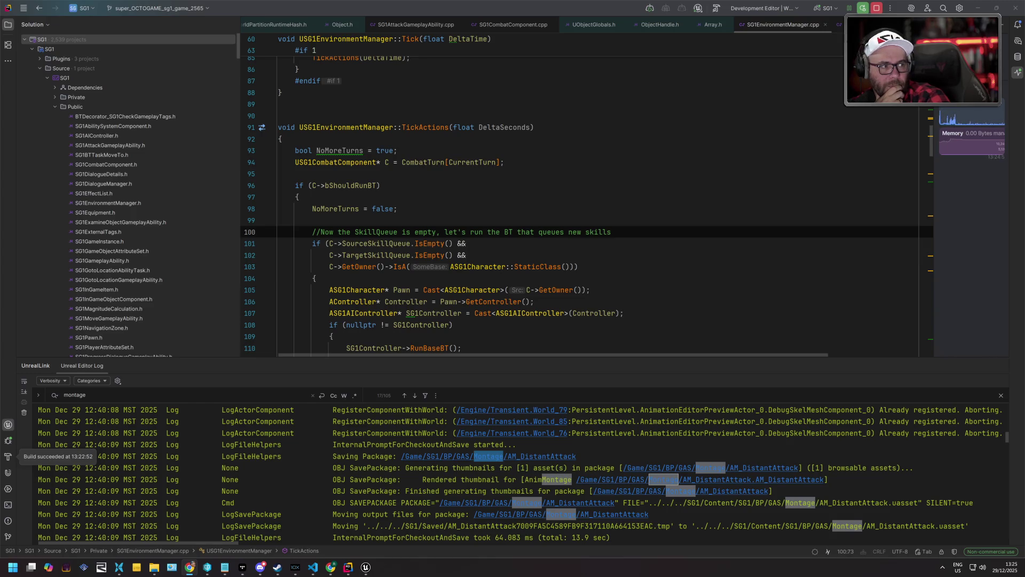
key("shift+Return")
key("shift+Return")
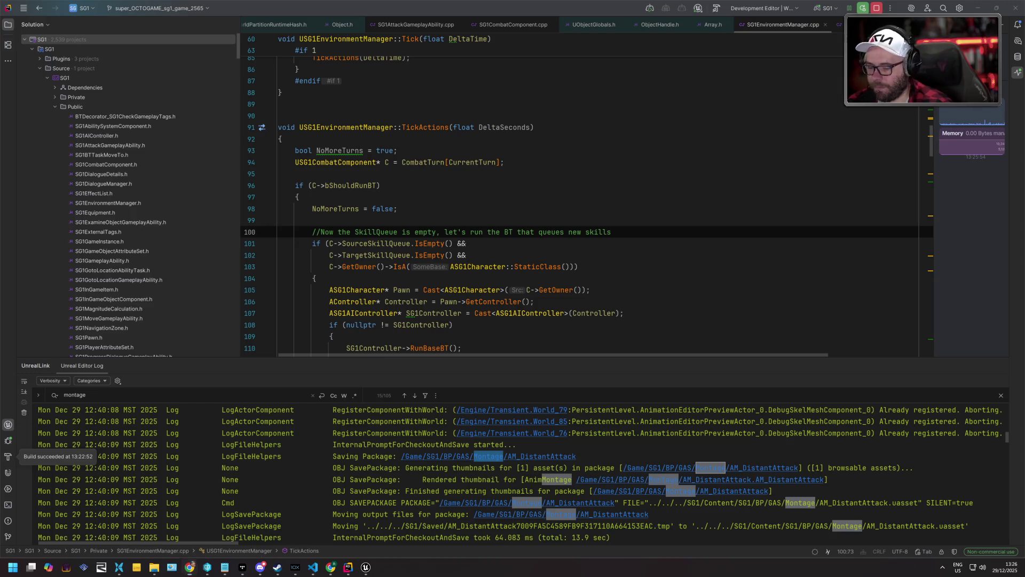
key("super")
type("epic")
key("Return")
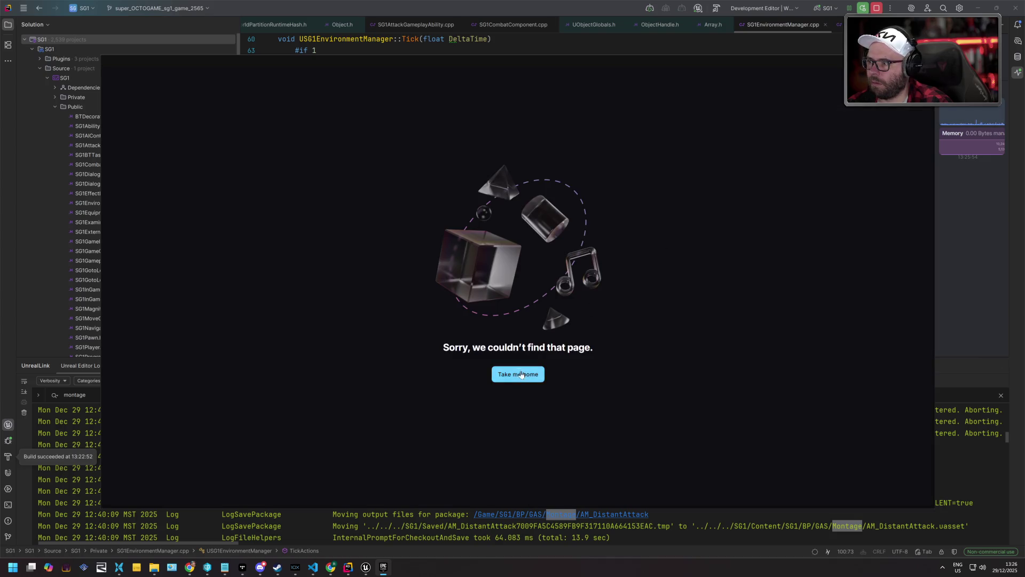
- Search the Epic store for 'view' and open the Viewfinder product page
left_click(518, 374)
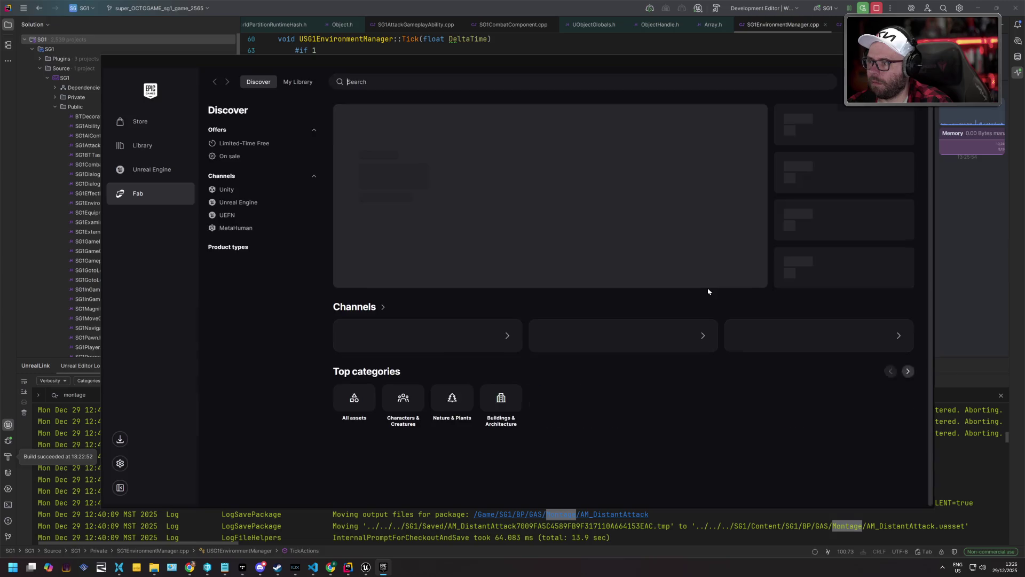
left_click(140, 121)
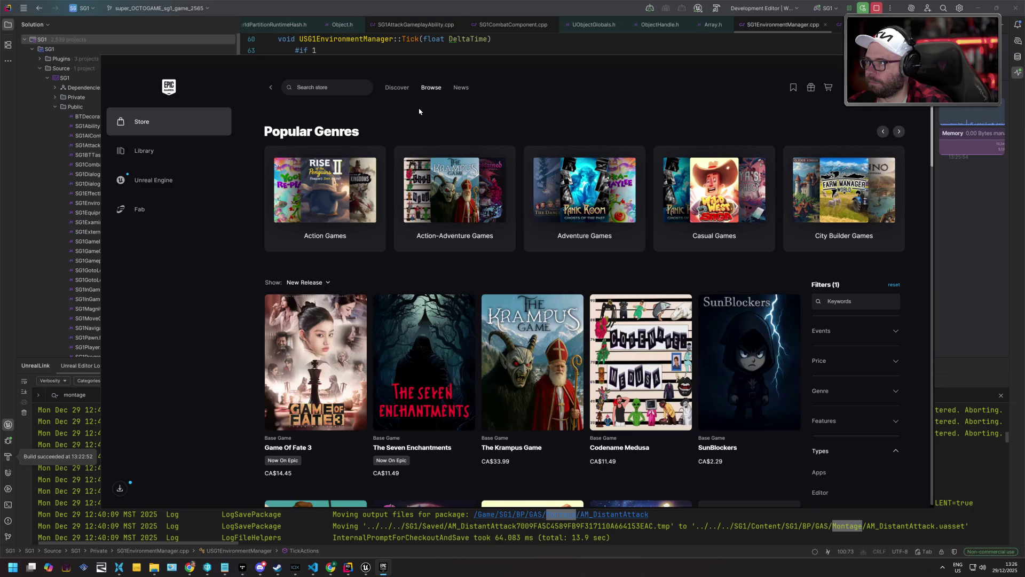
left_click(318, 87)
type("view")
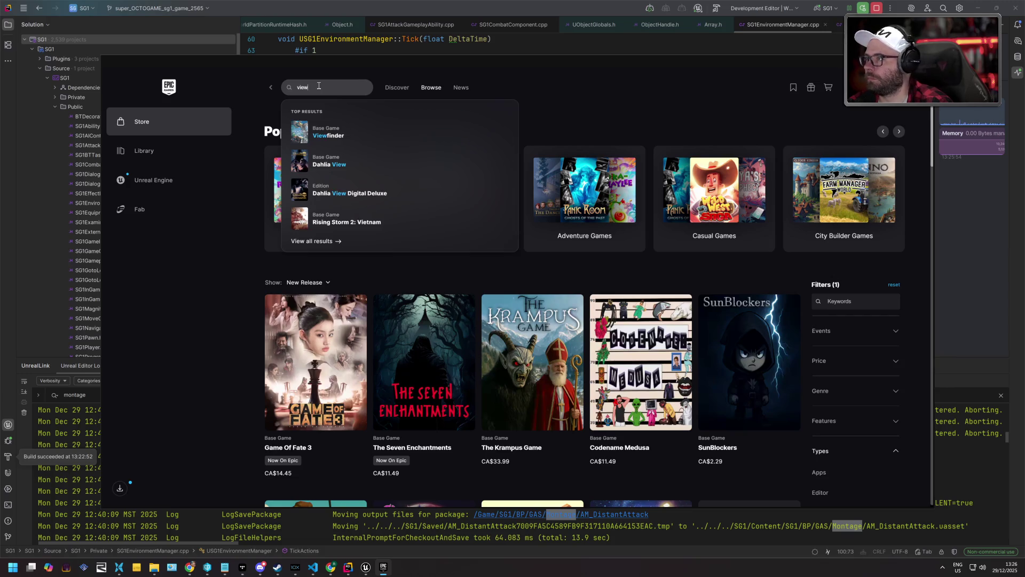
left_click(310, 131)
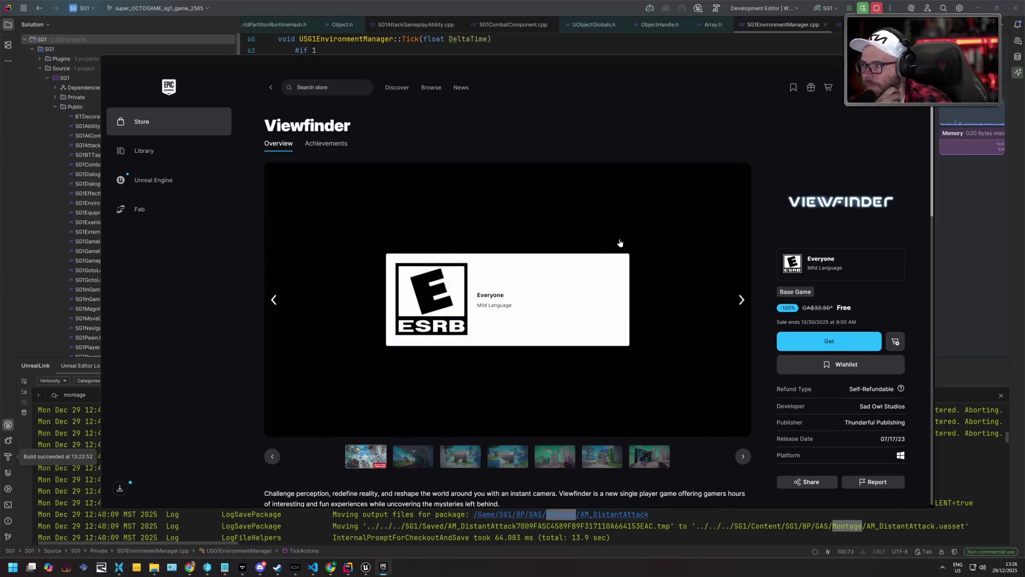
left_click(425, 455)
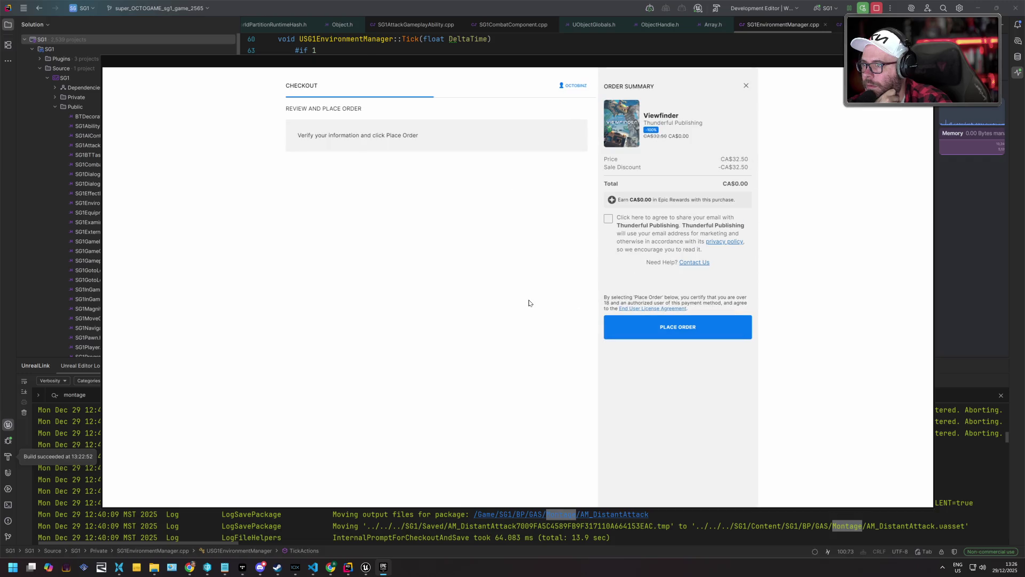
- Order the free Viewfinder game, check it in the library, and close the launcher
left_click(624, 322)
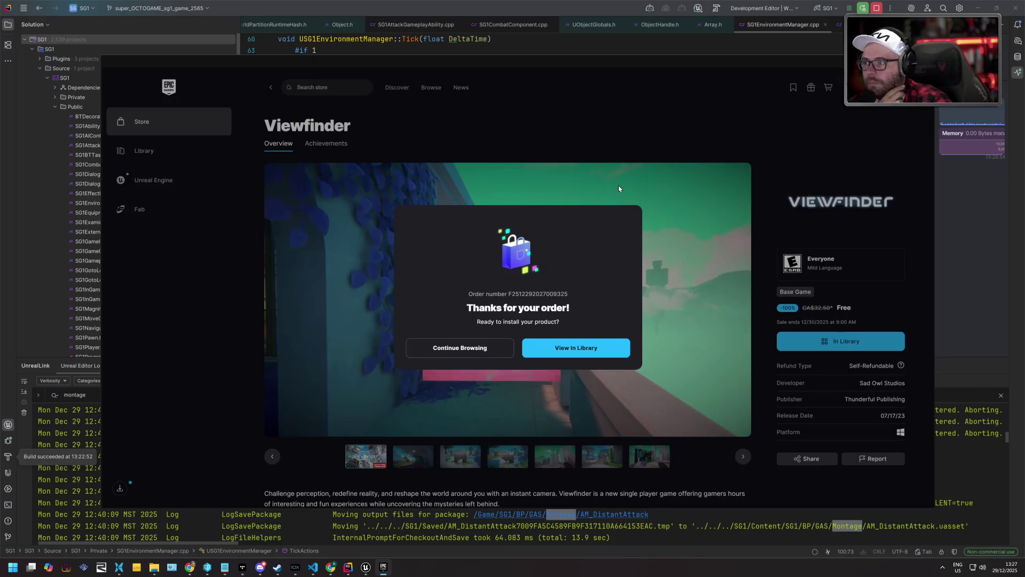
left_click(565, 341)
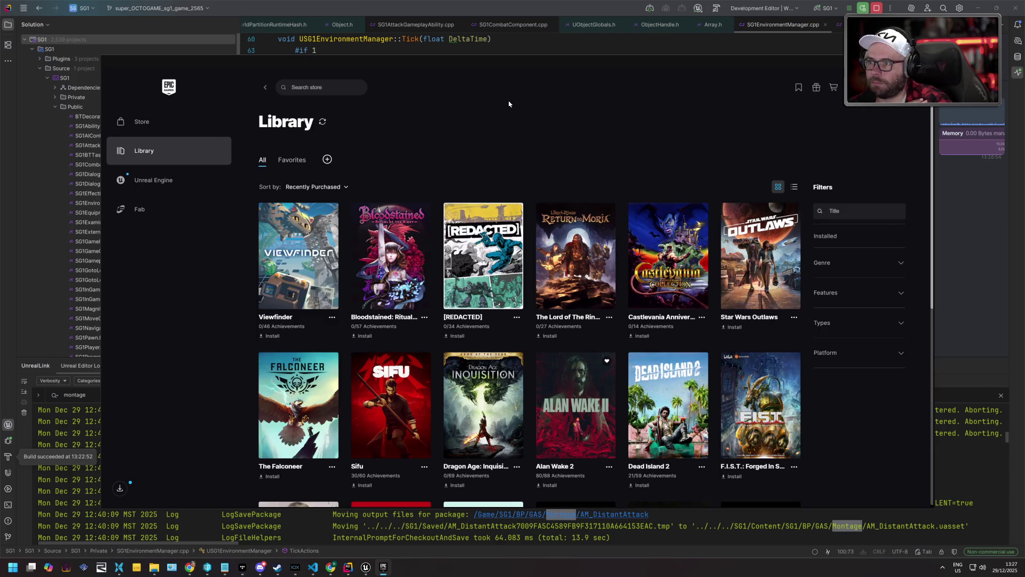
scroll(512, 123, "down", 5)
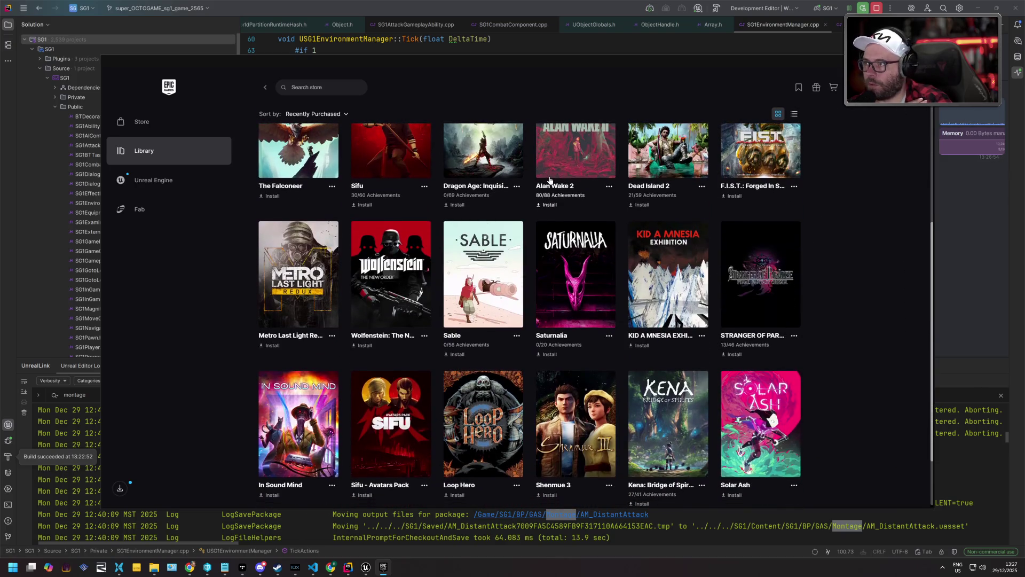
scroll(561, 184, "up", 2)
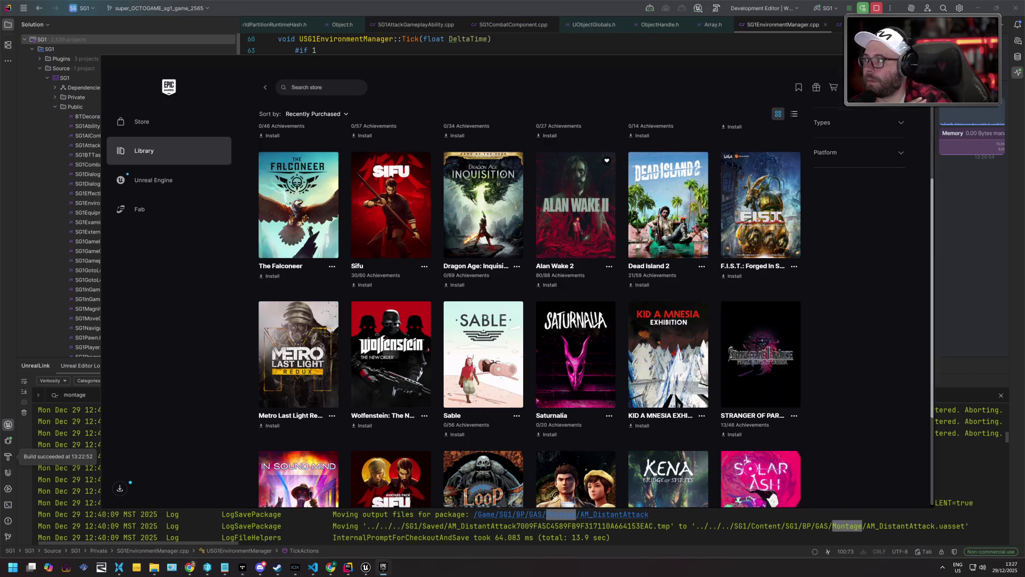
key("alt+F4")
scroll(429, 174, "down", 5)
scroll(429, 174, "down", 5)
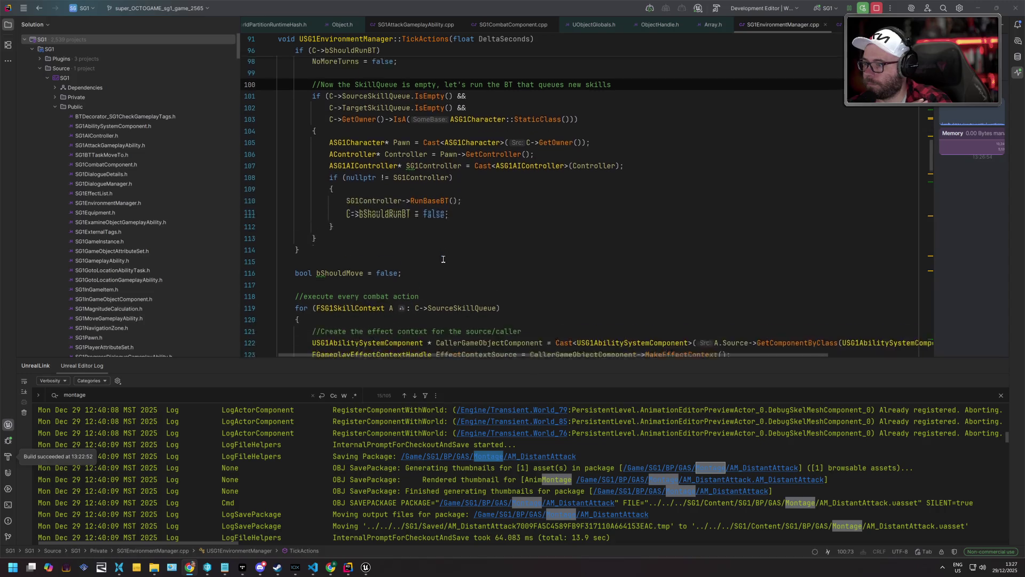
- Bring the SG1 Unreal Editor window with polar_station back in front of Rider
mouse_move(366, 567)
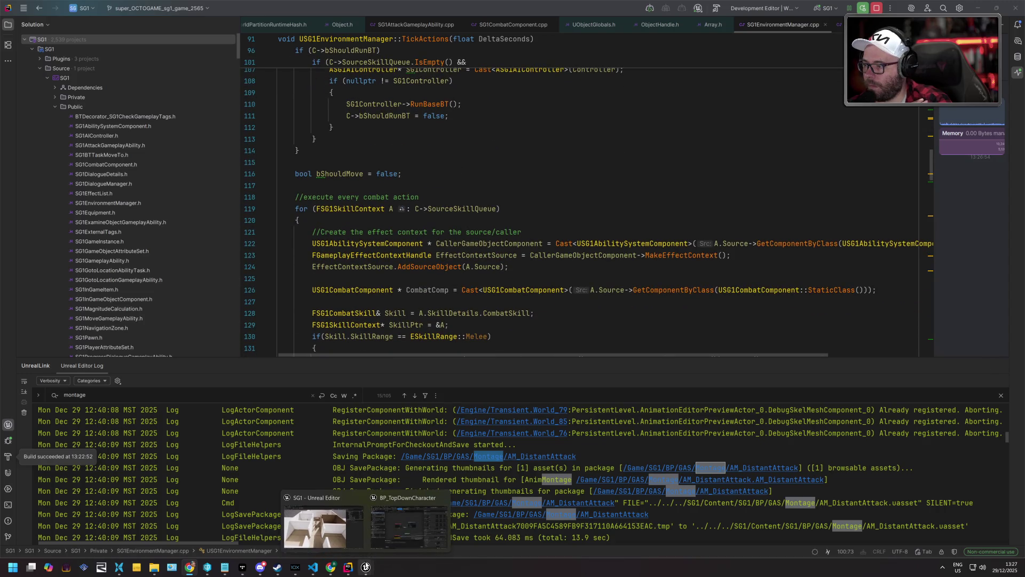
left_click(322, 529)
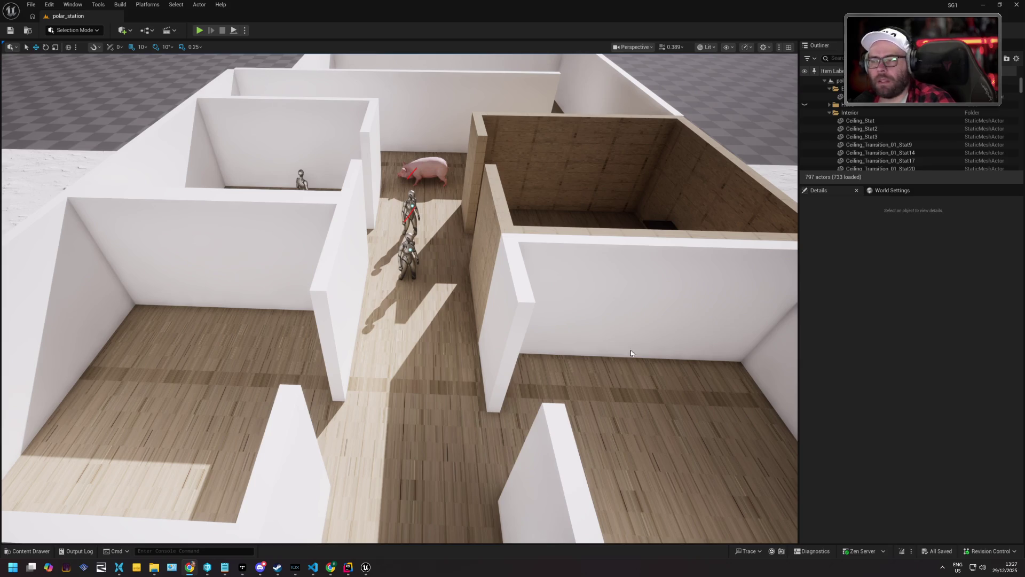
scroll(537, 332, "down", 4)
scroll(400, 298, "up", 8)
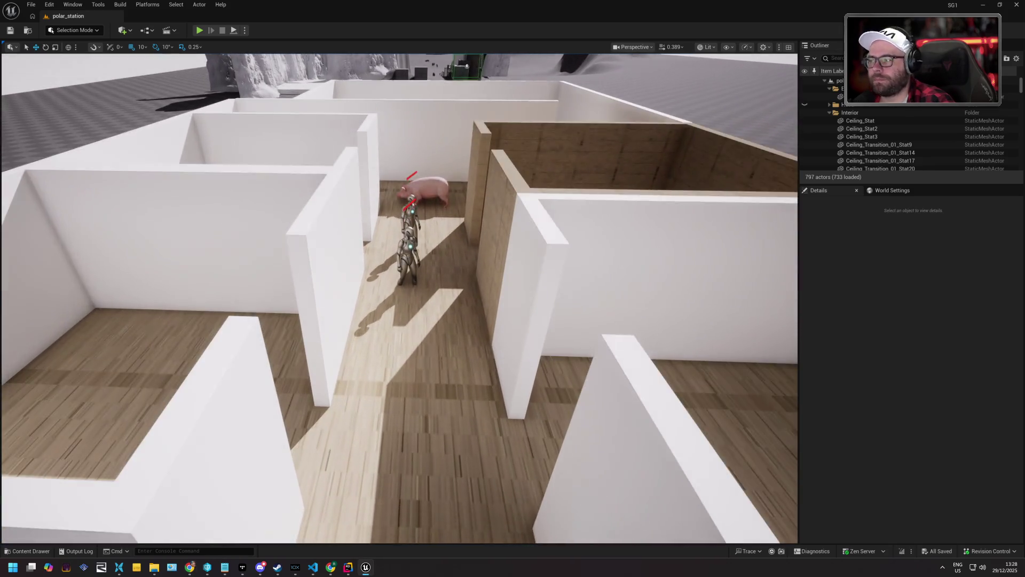
scroll(399, 298, "down", 3)
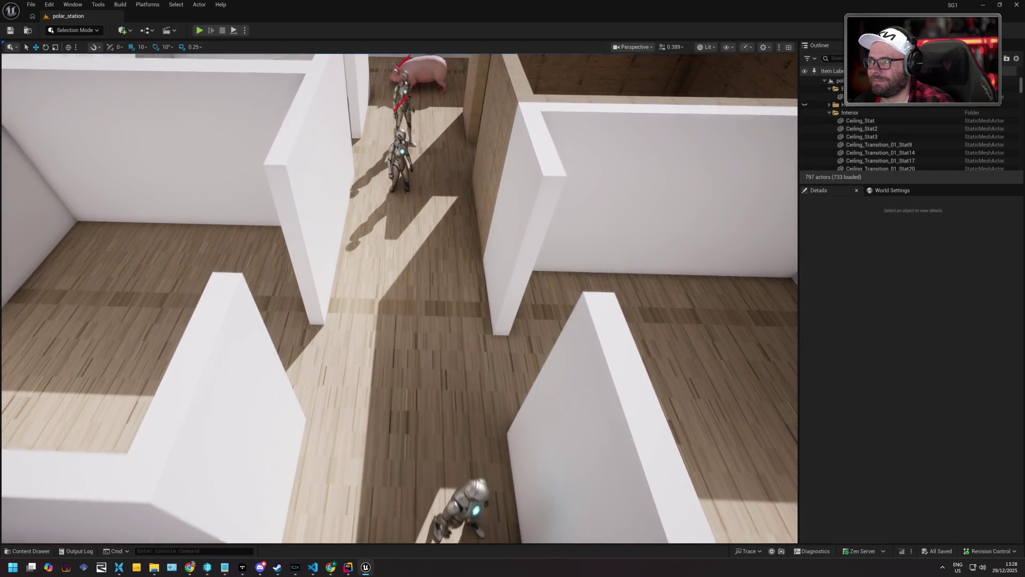
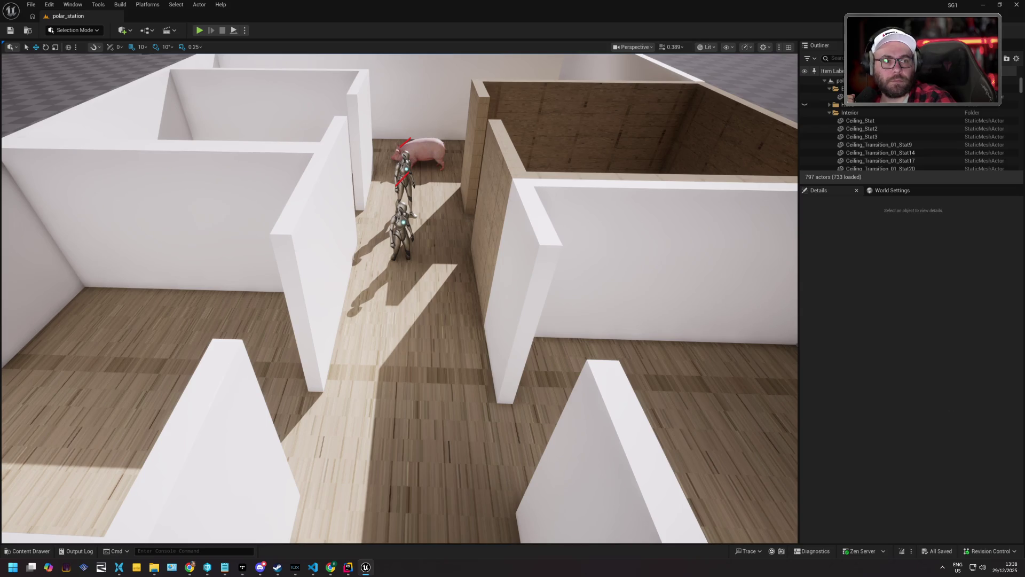
- Start a Play-In-Editor session of polar_station with Alt+P
left_click(189, 568)
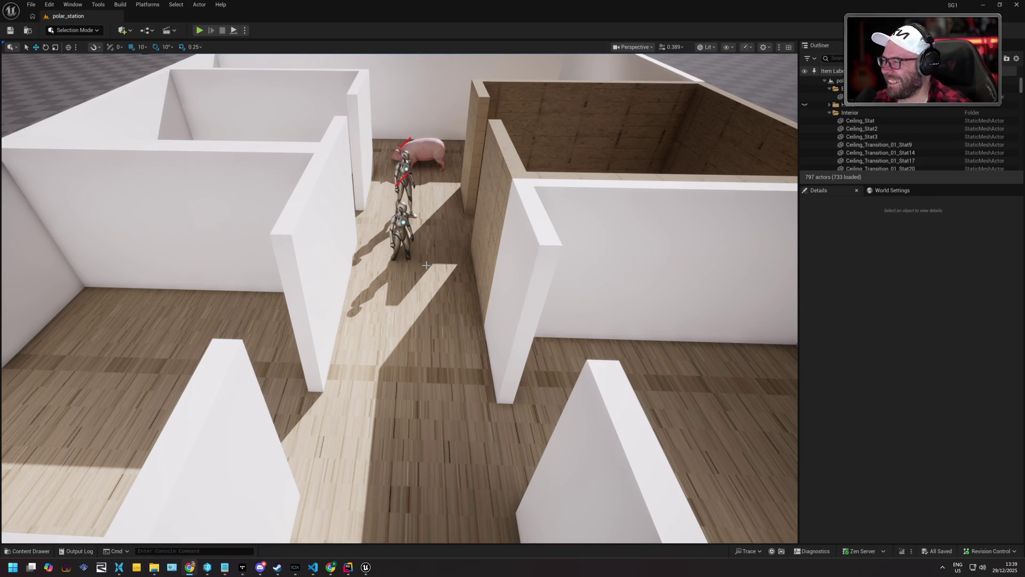
scroll(465, 327, "down", 15)
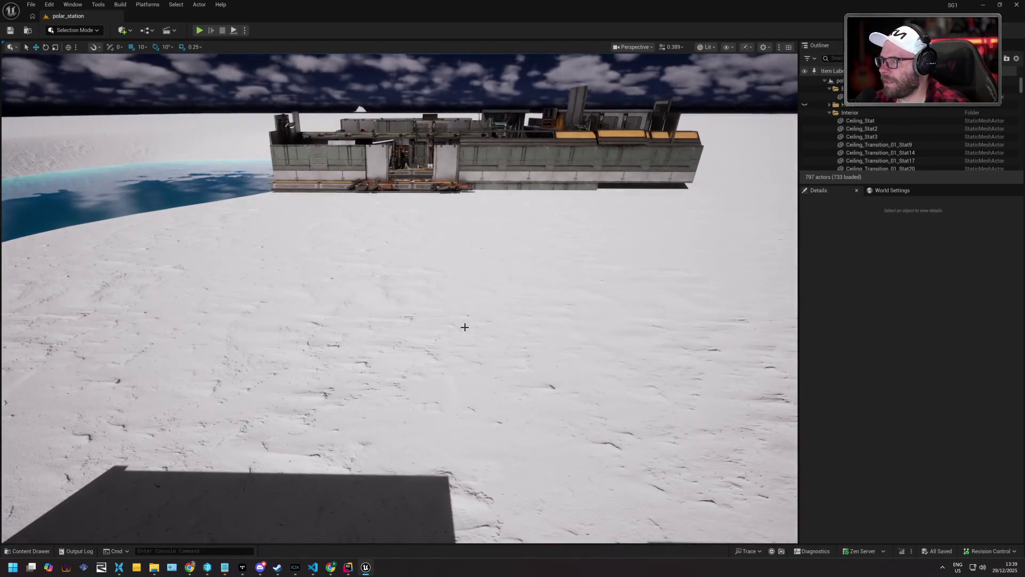
scroll(464, 327, "up", 15)
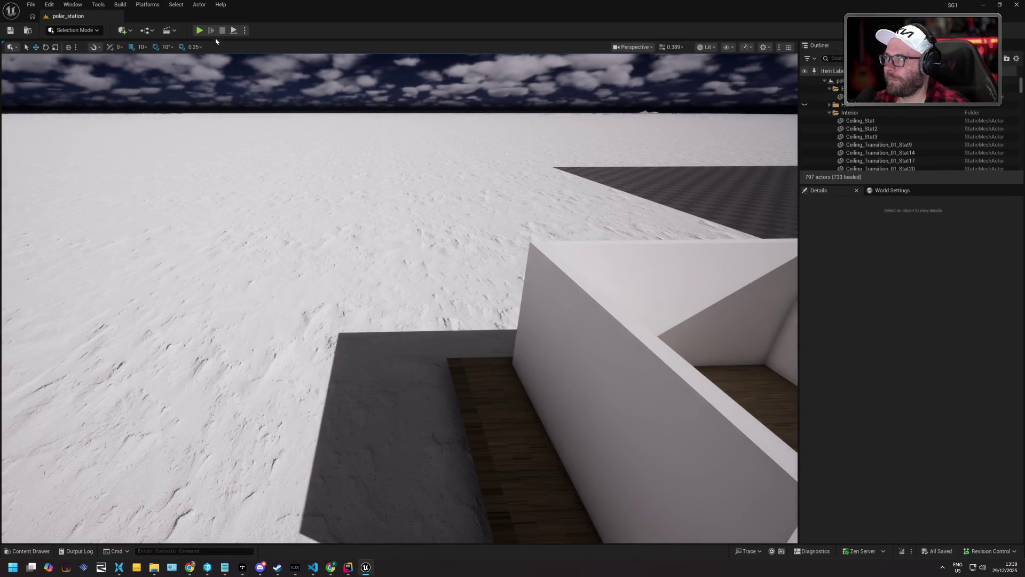
key("alt+p")
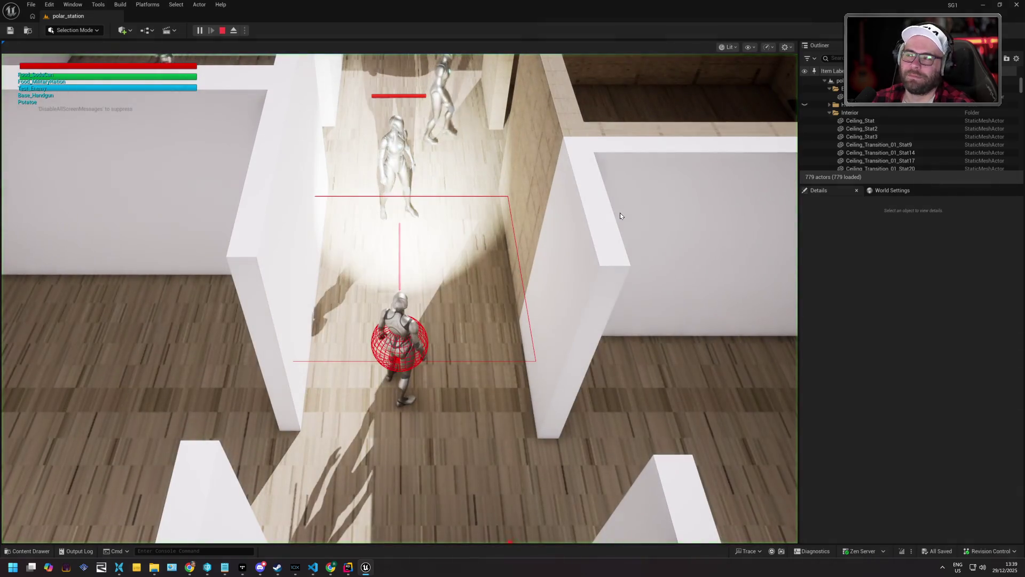
- Walk the character south down the corridor, across the open snow to the next building
key("s")
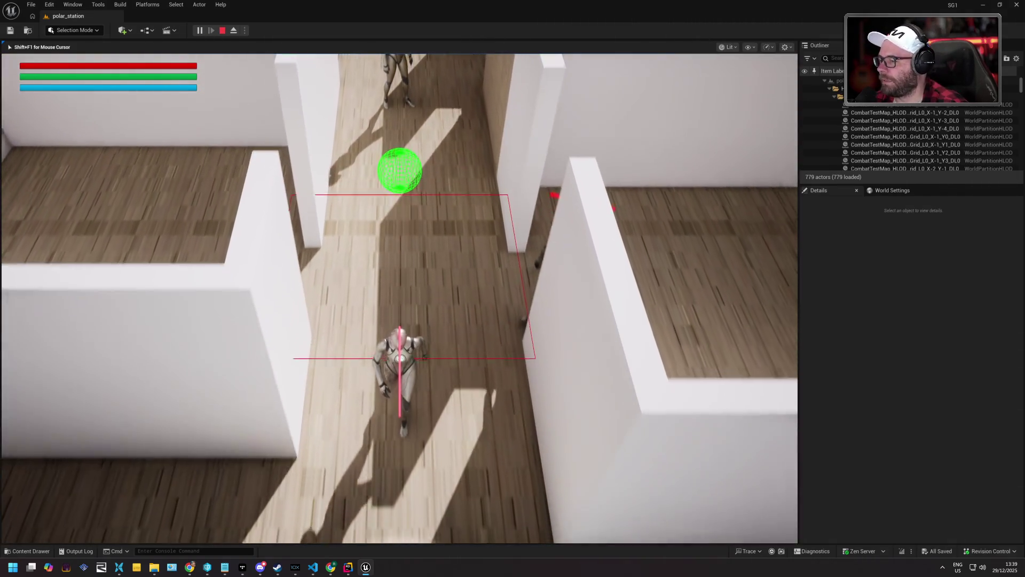
key("s")
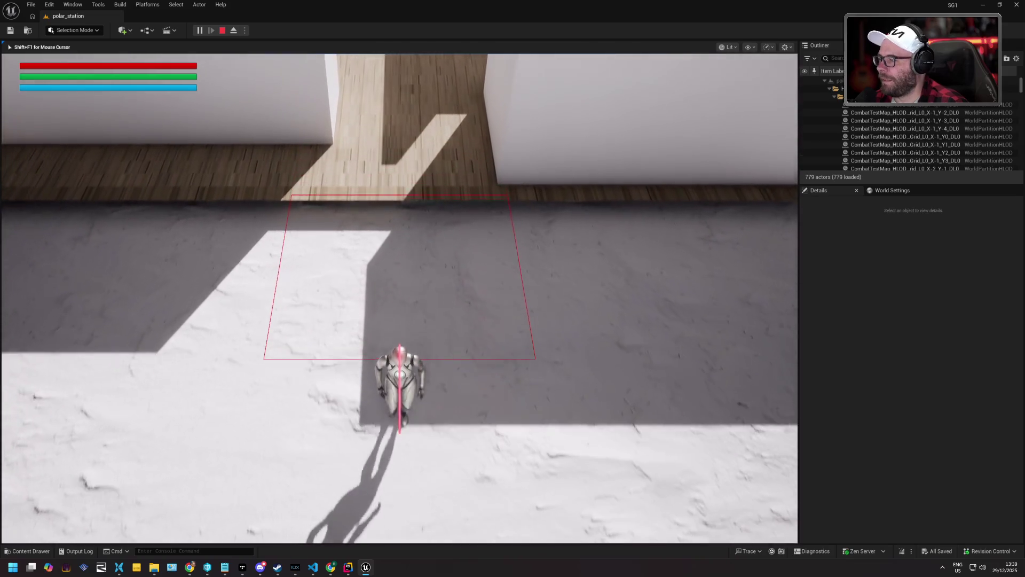
key("s")
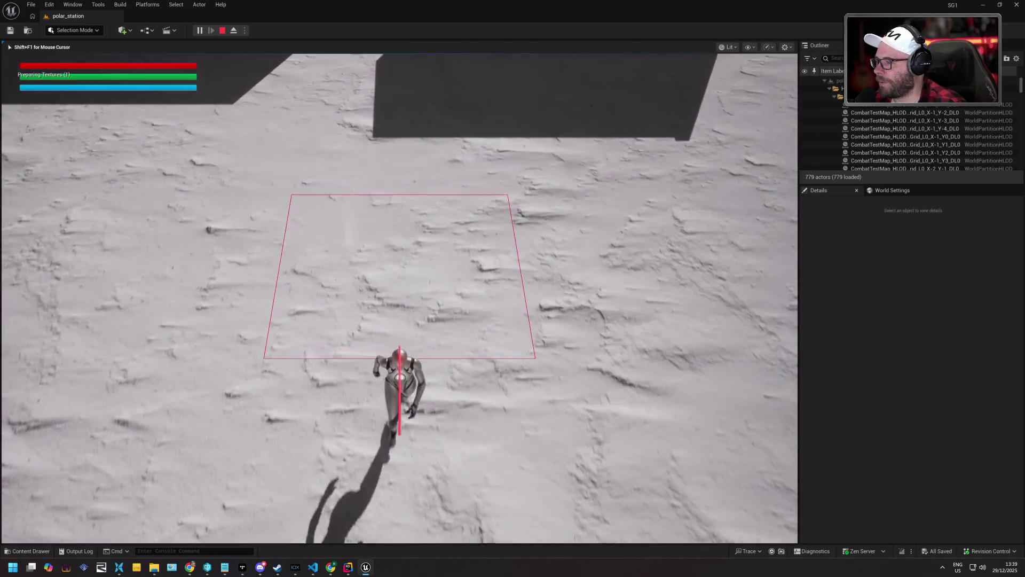
key("s")
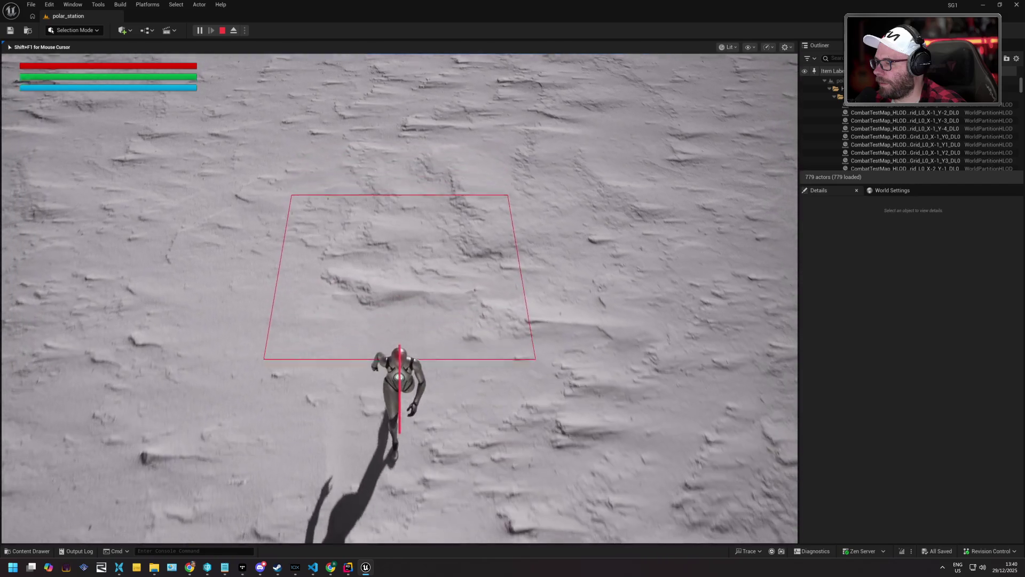
key("s")
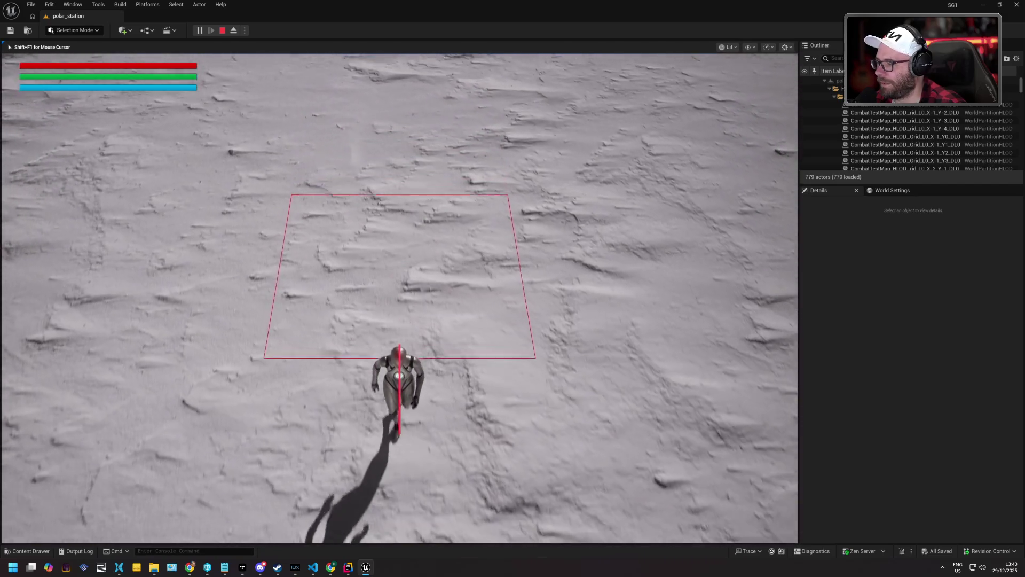
key("s")
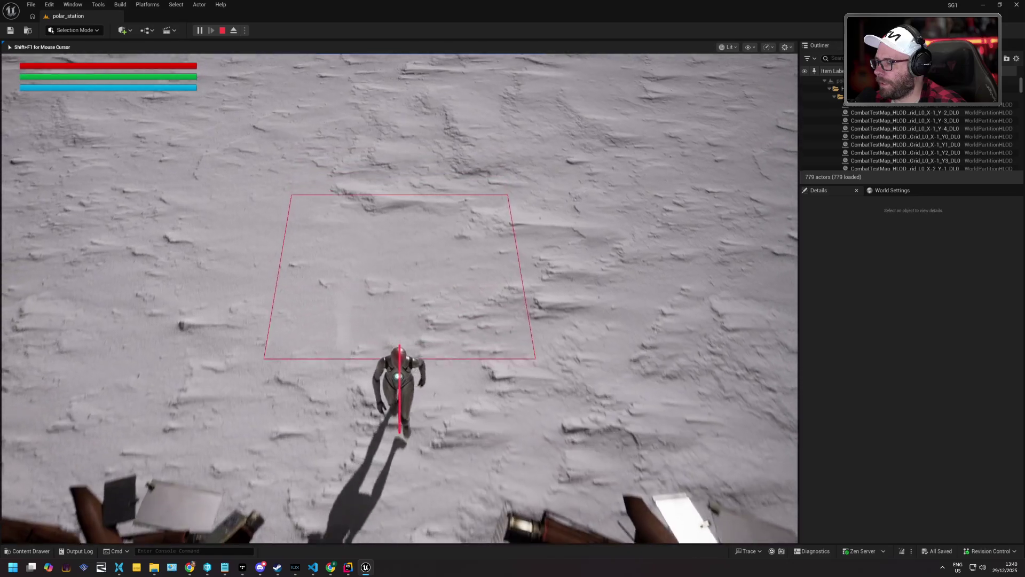
key("s")
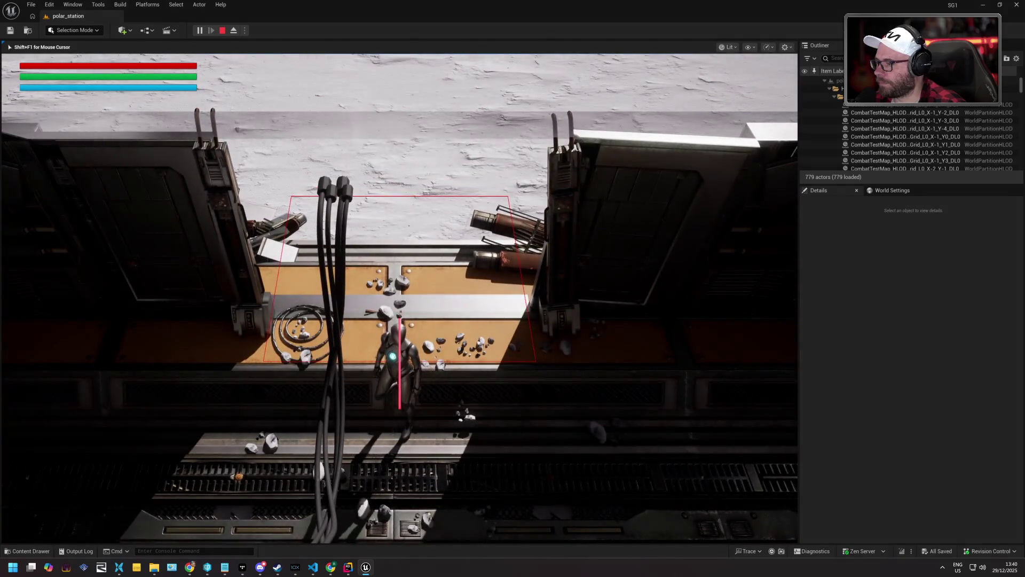
- Walk the character right through the station, then north toward the station wall
key("d")
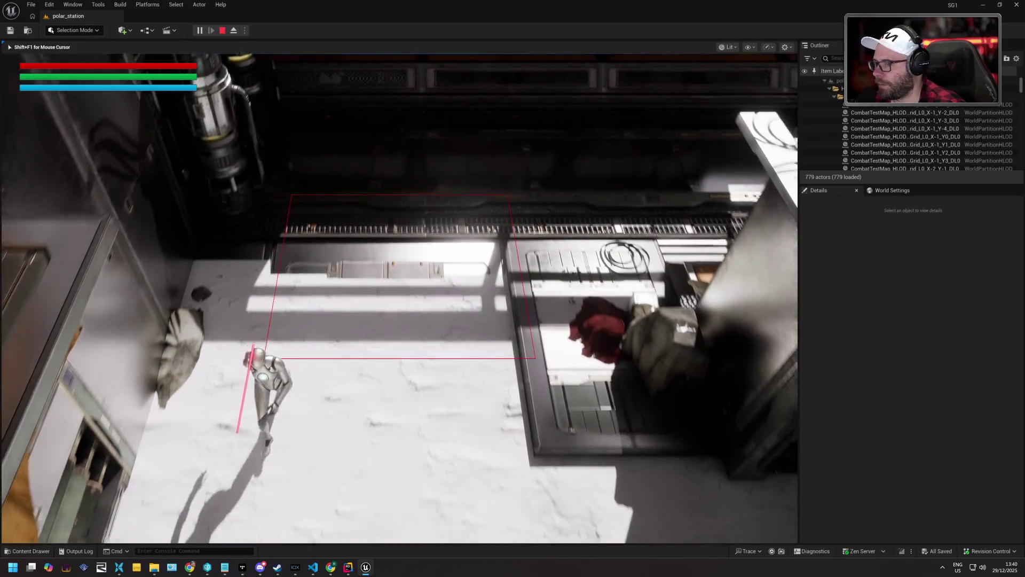
key("d")
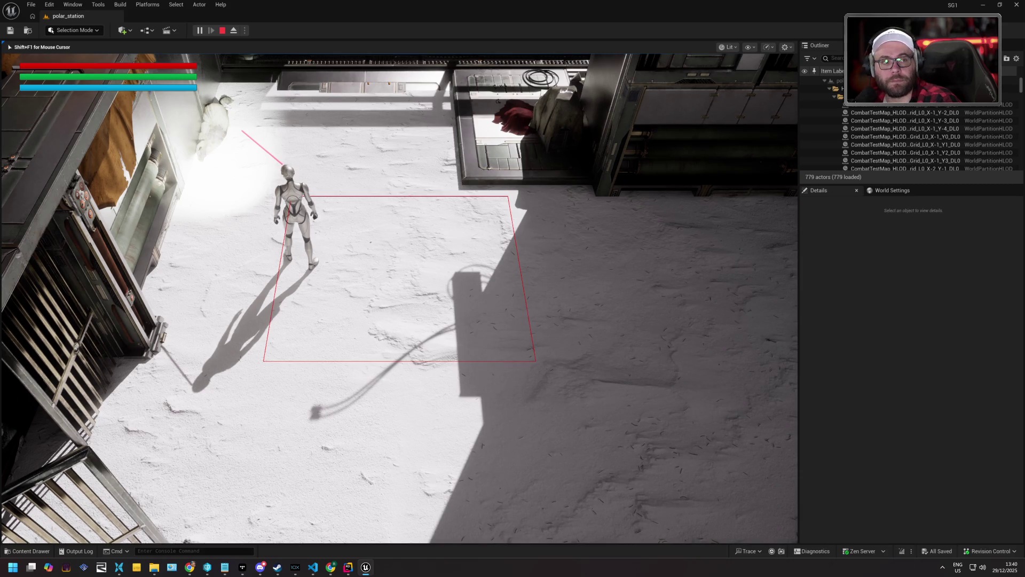
key("w")
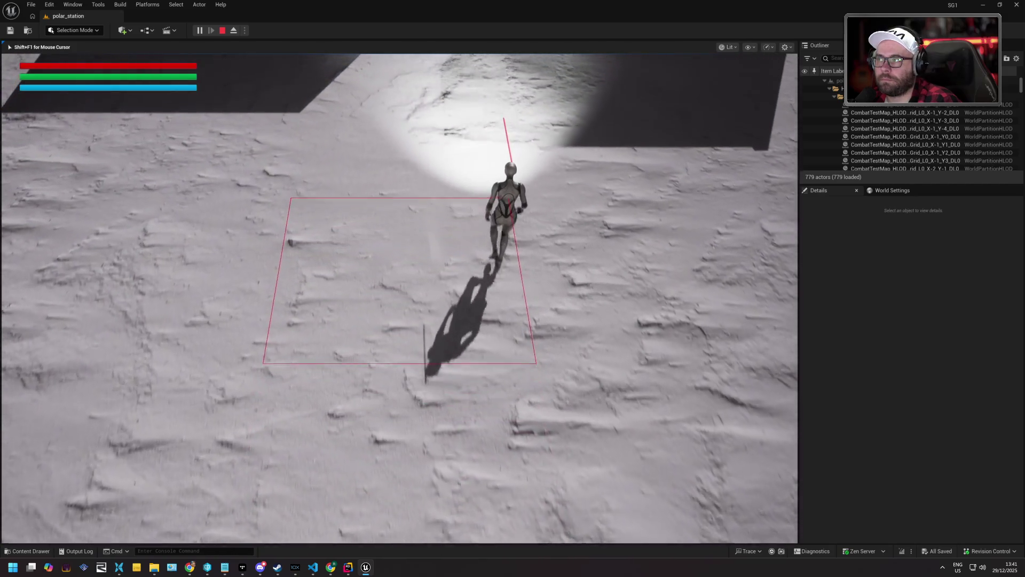
- Walk the character north into the wooden corridor and room, then refocus the editor
key("w")
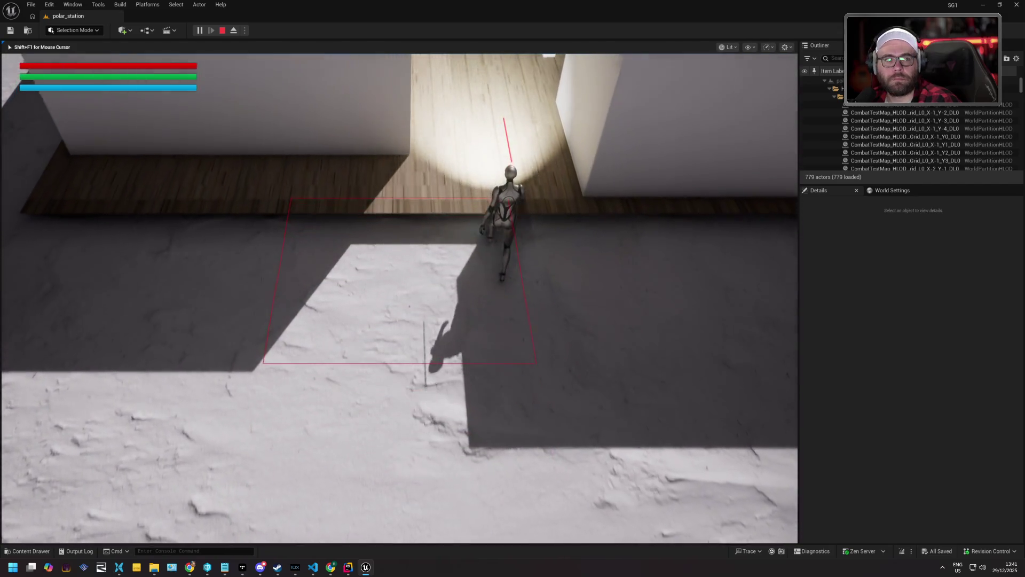
key("w")
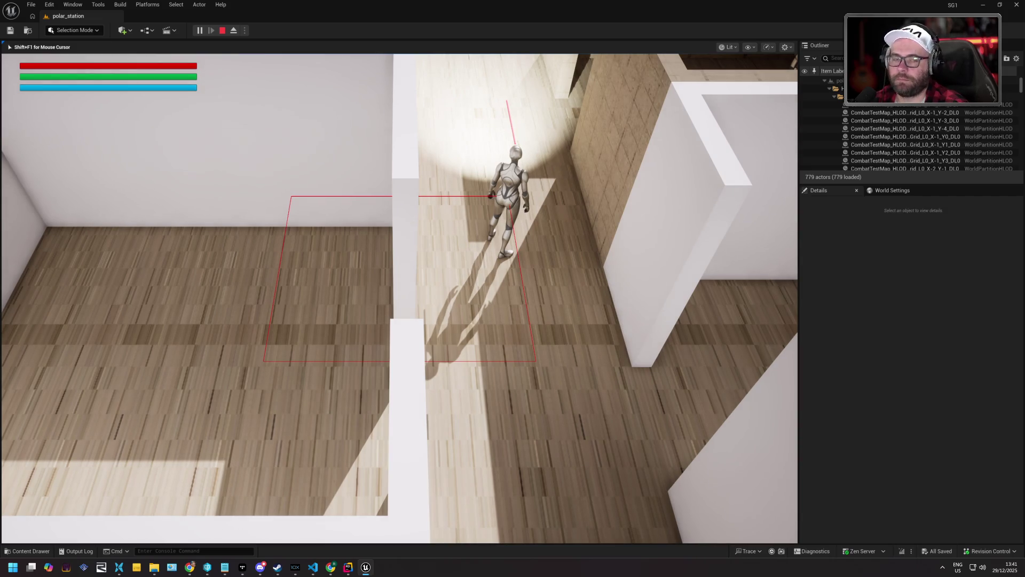
key("alt+Tab")
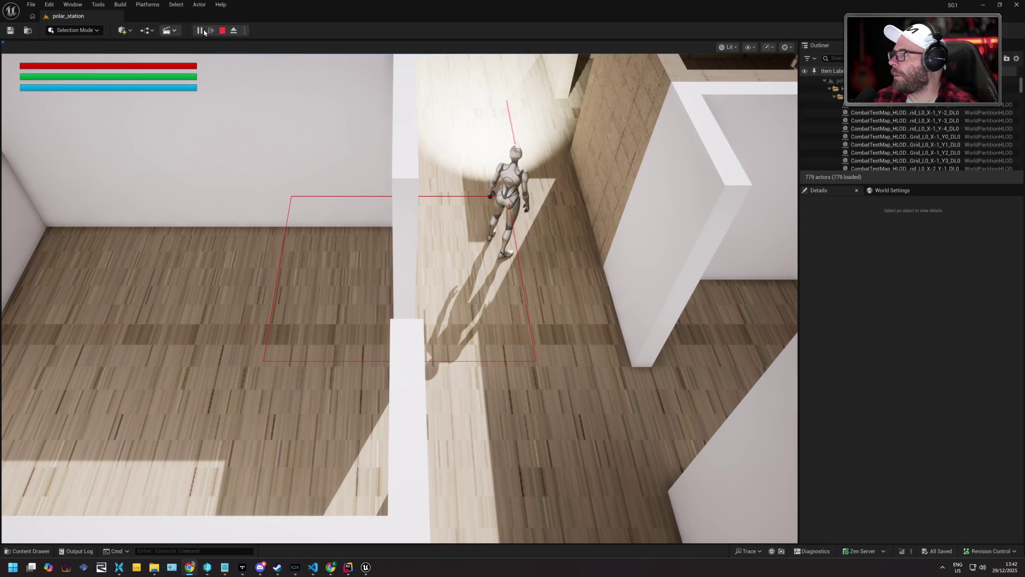
left_click(222, 31)
- Stop the playtest, open the Content Drawer and collapse the StoreContent folder
left_click(223, 31)
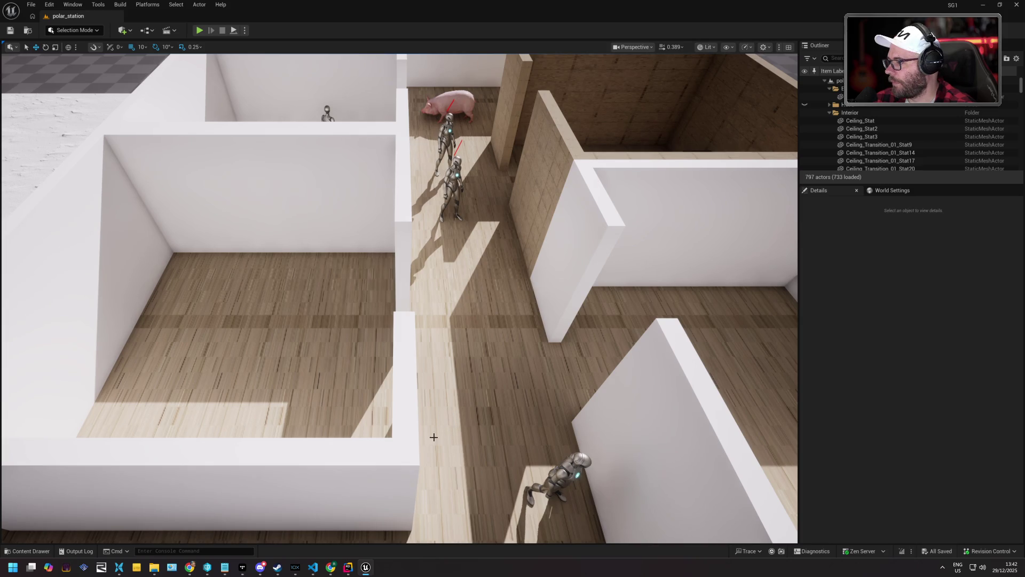
left_click(31, 550)
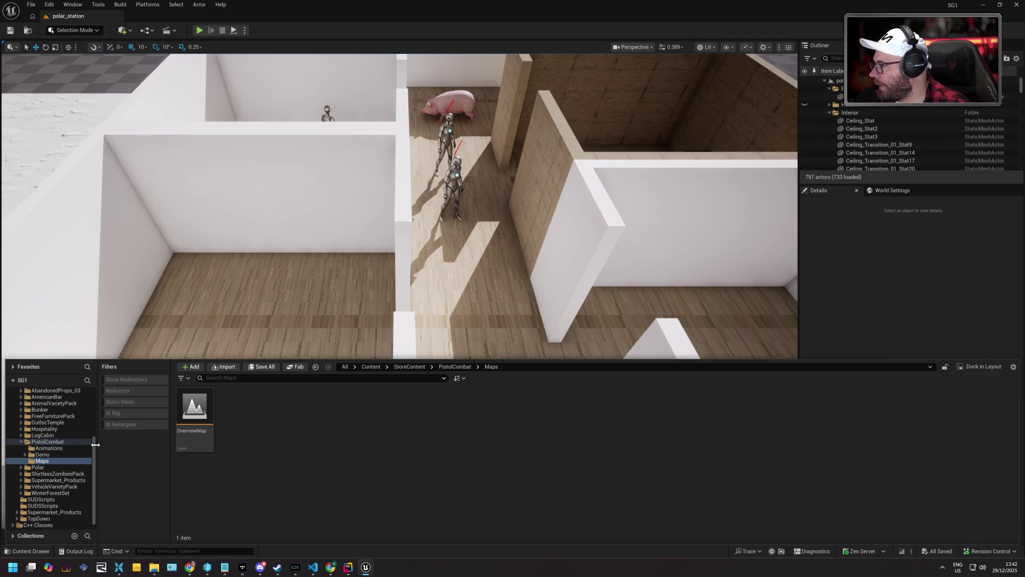
scroll(65, 478, "up", 4)
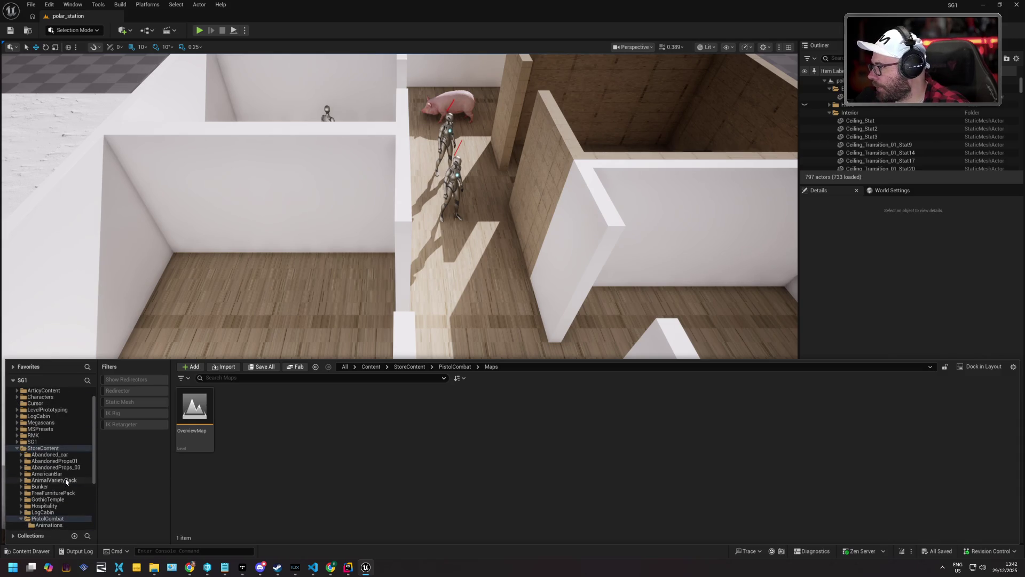
left_click(24, 449, "ctrl")
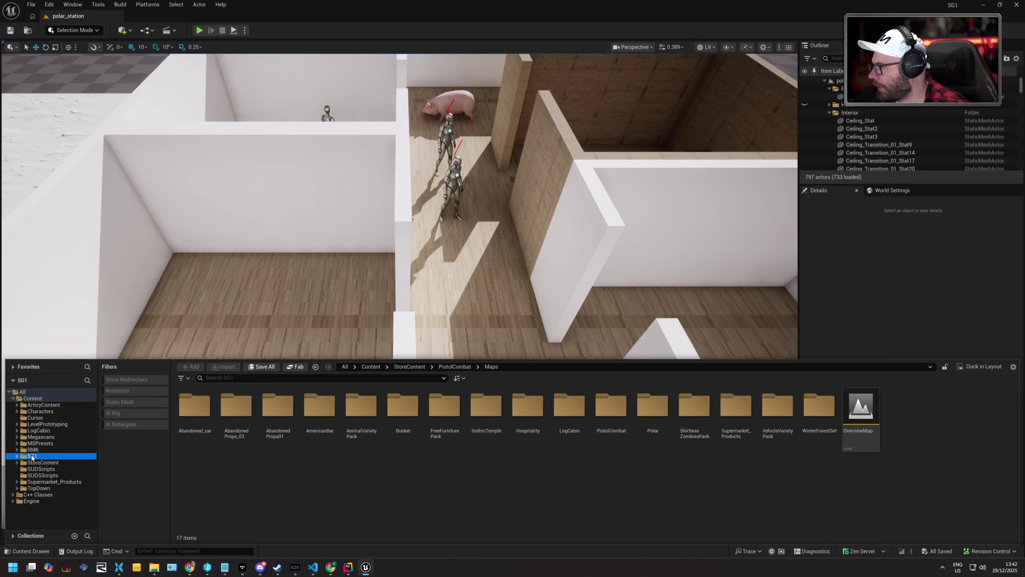
- Browse SG1 > UI, select the ExamineContentButton widget blueprint, then scroll the viewport back
double_click(31, 457)
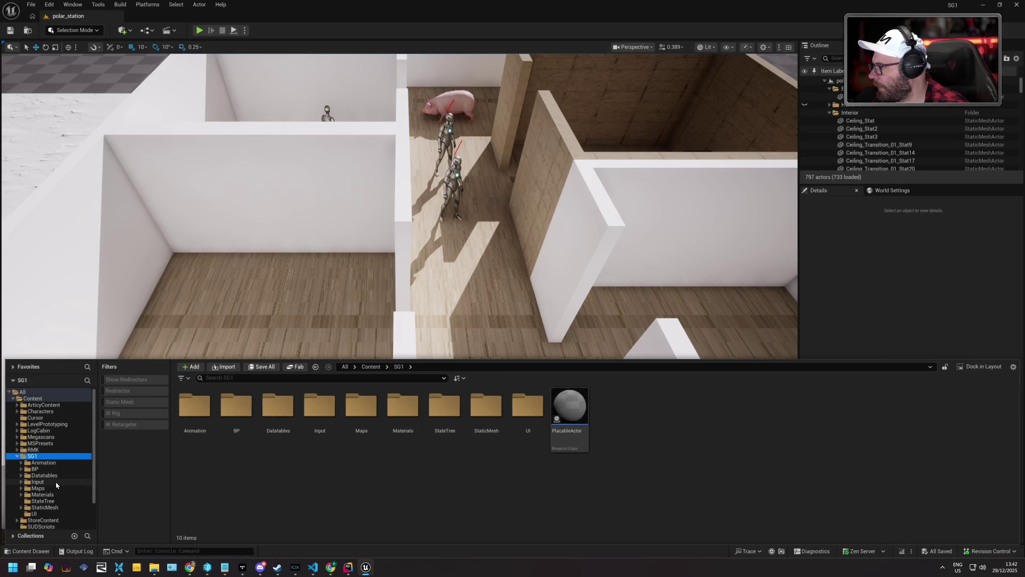
left_click(34, 514)
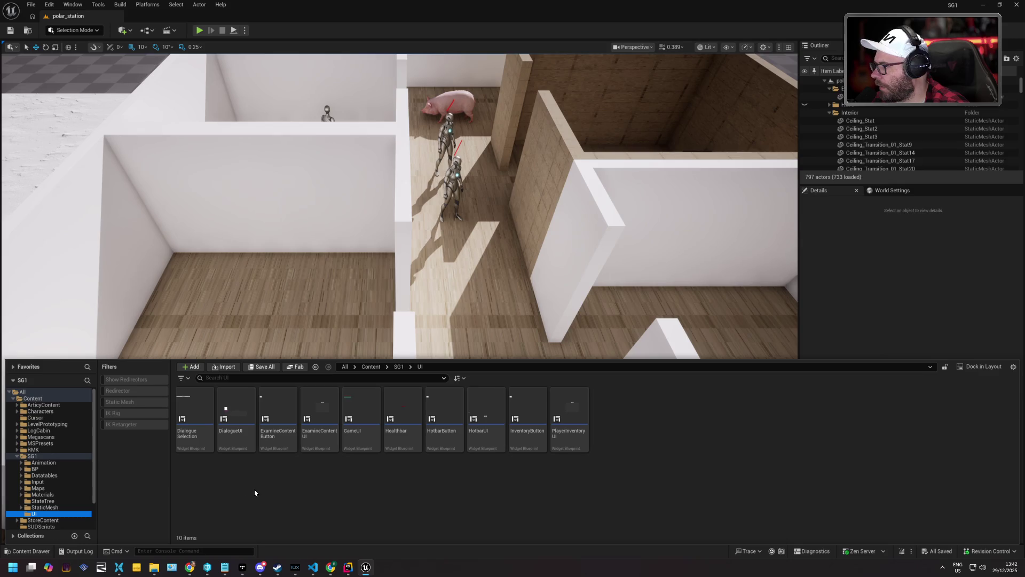
double_click(280, 402)
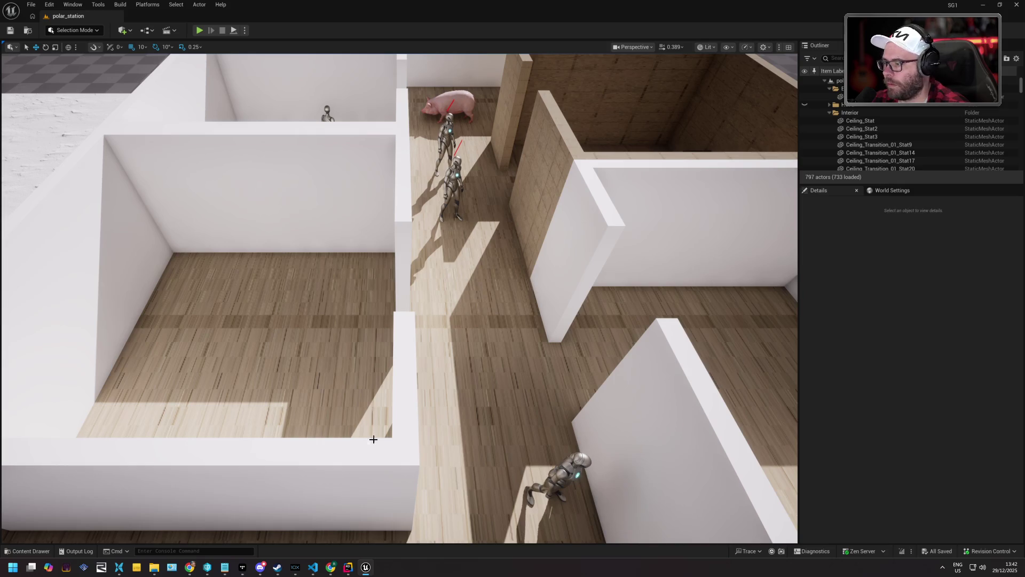
left_click(47, 554)
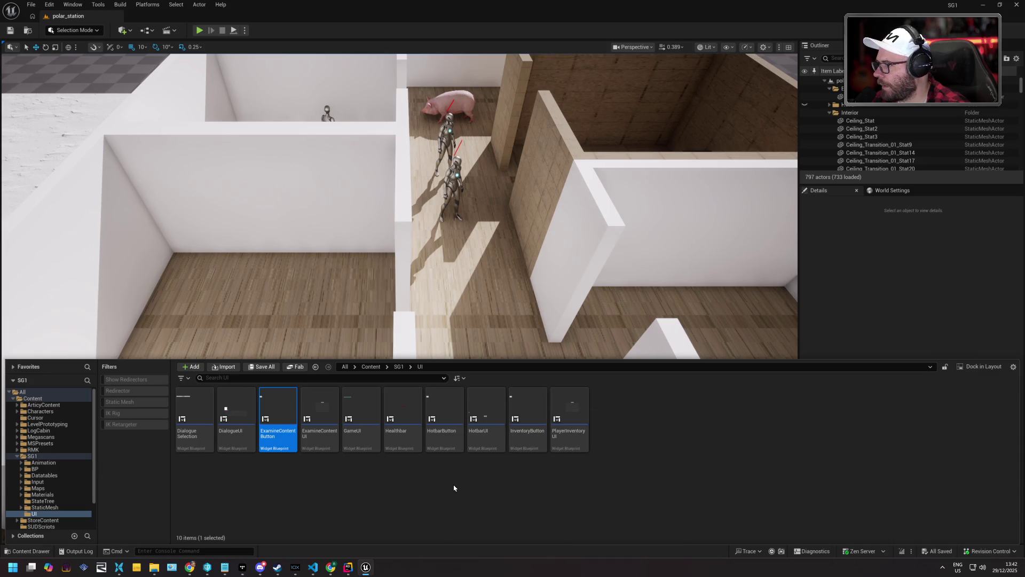
scroll(569, 302, "down", 5)
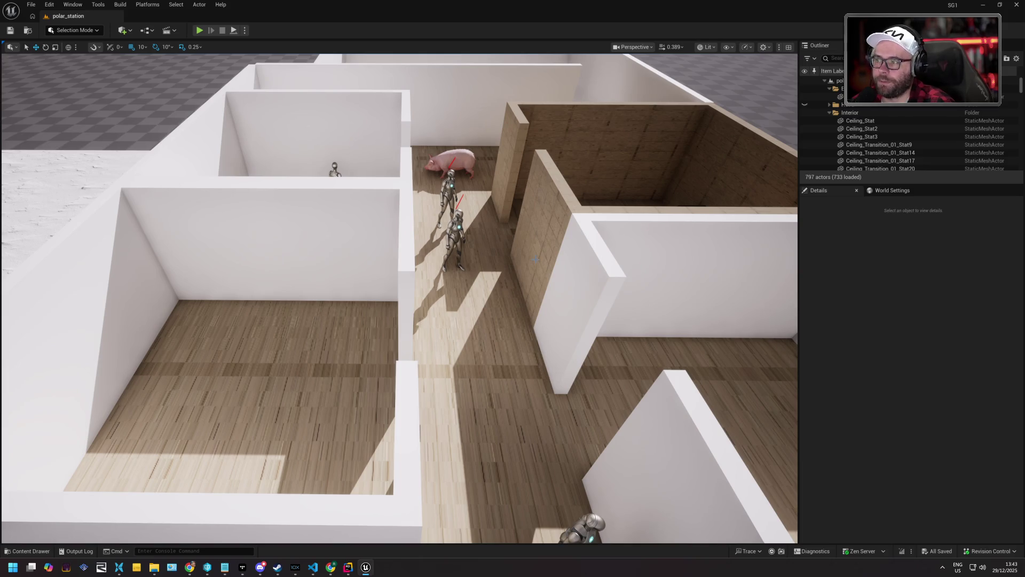
- Fly the viewport toward the snowy lake horizon and back over the station rooms, then open File
mouse_move(528, 308)
left_mouse_down()
mouse_move(531, 213)
mouse_move(526, 358)
mouse_move(546, 328)
left_mouse_up()
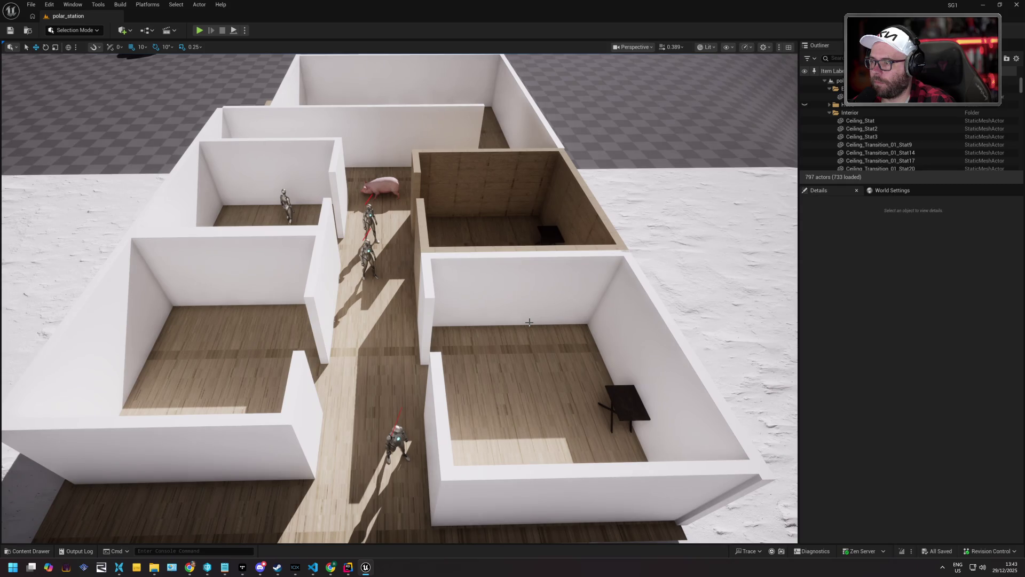
mouse_move(514, 319)
left_mouse_down()
mouse_move(521, 345)
mouse_move(518, 320)
left_mouse_up()
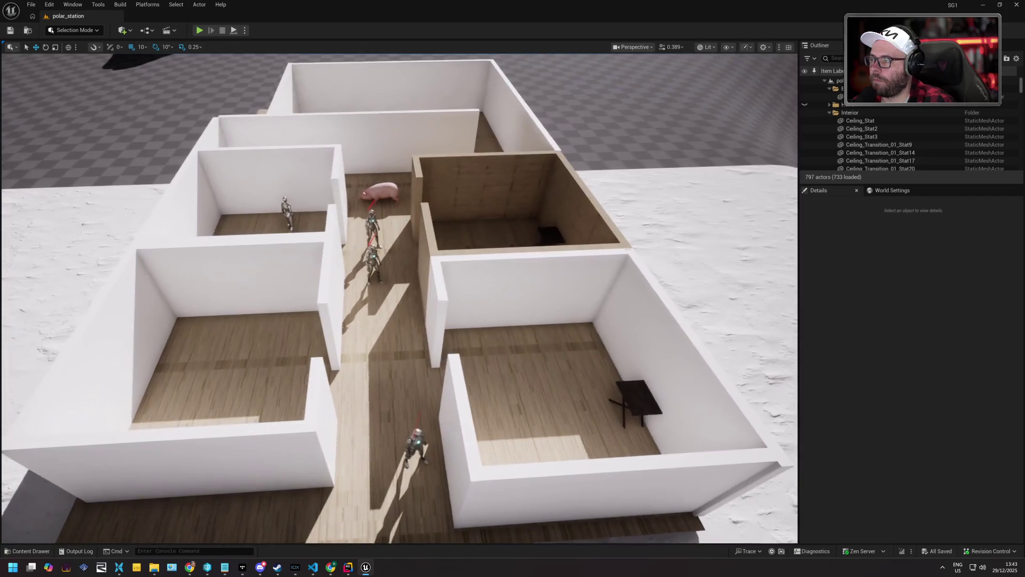
left_click(31, 4)
- Reopen MetricsCorridor_1 from Recent Levels, then open MetricsCorridor_2 from SG1/Maps/Gyms
mouse_move(63, 55)
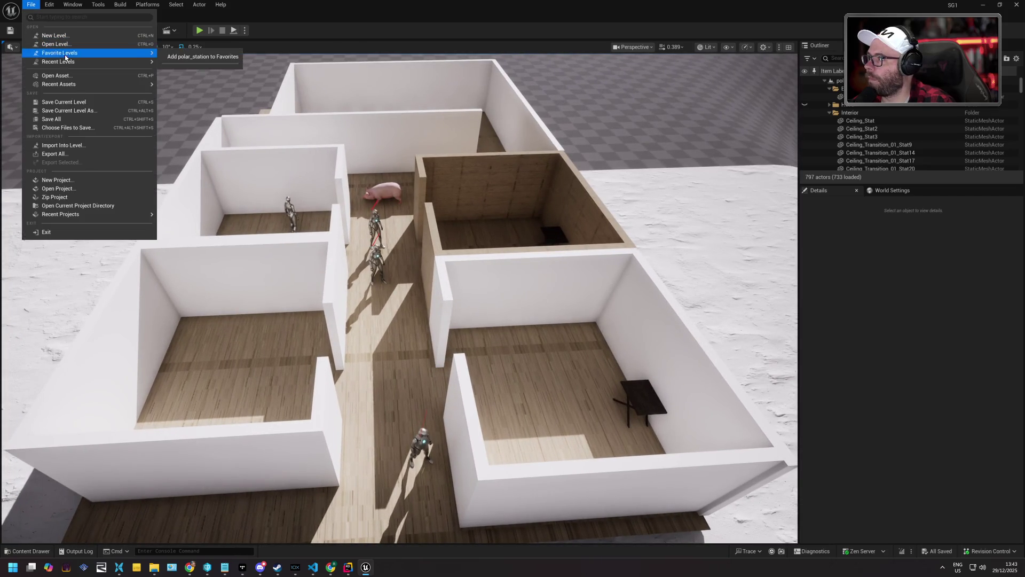
left_click(190, 72)
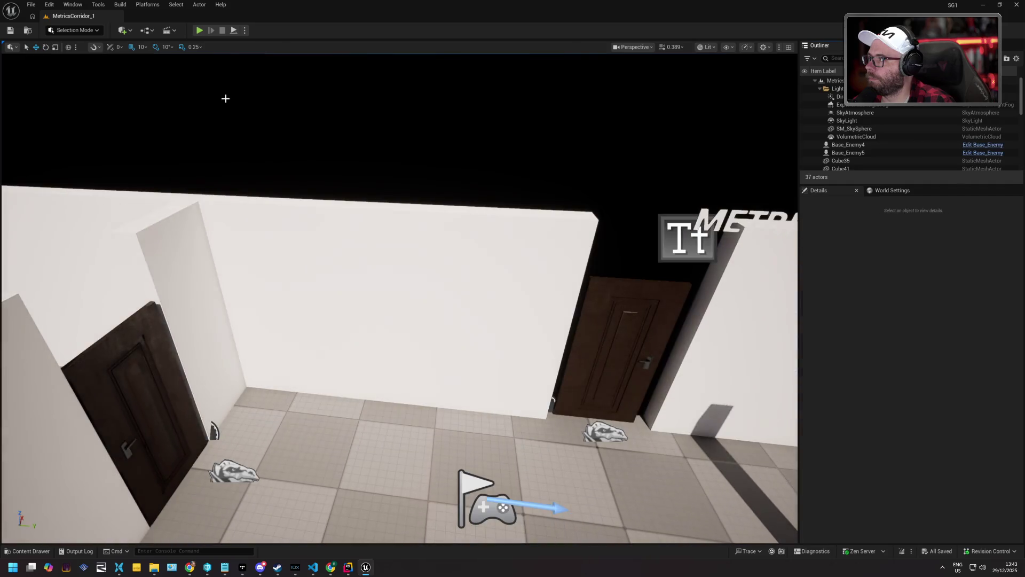
left_click(32, 553)
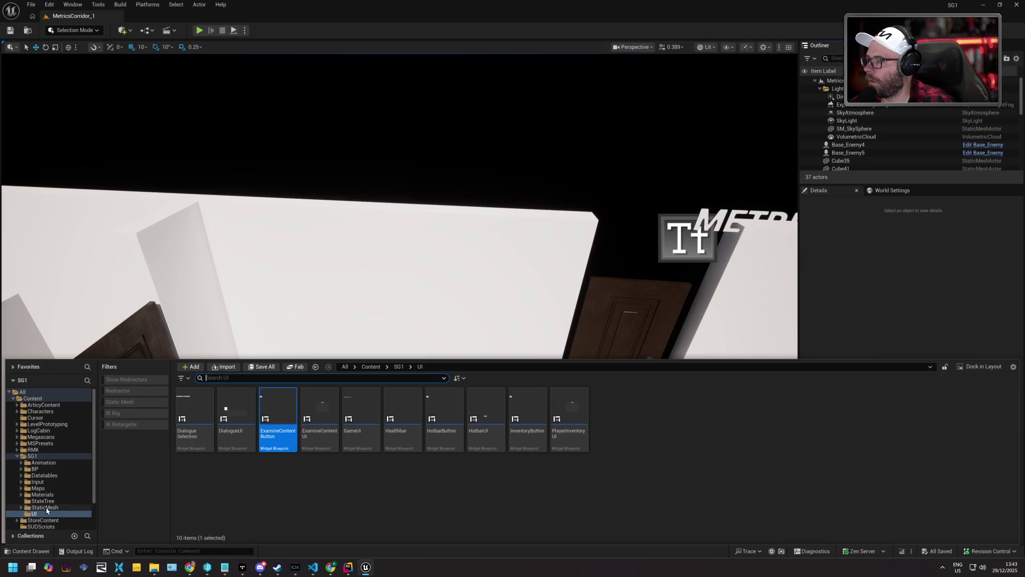
left_click(38, 488)
double_click(195, 416)
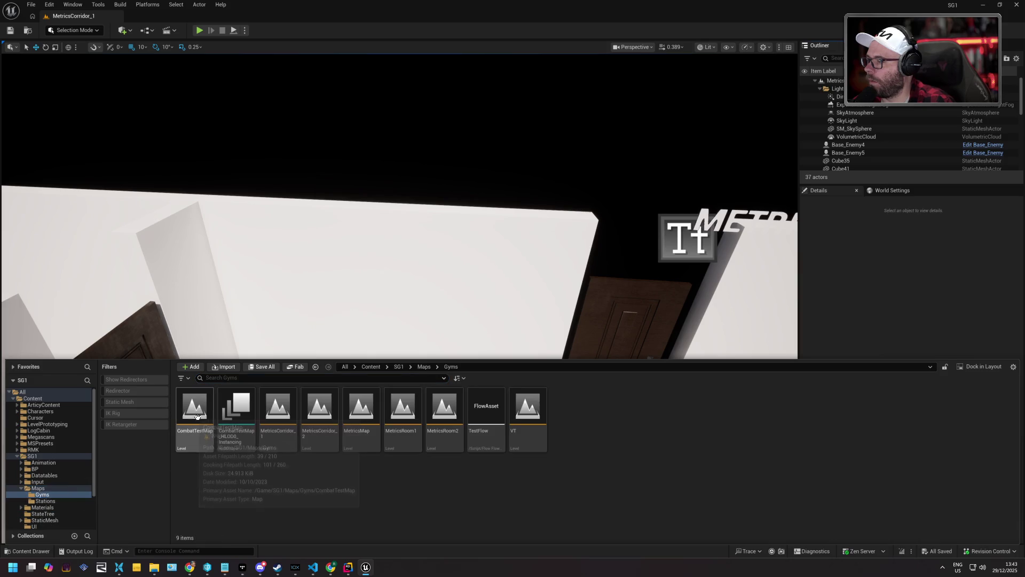
double_click(319, 411)
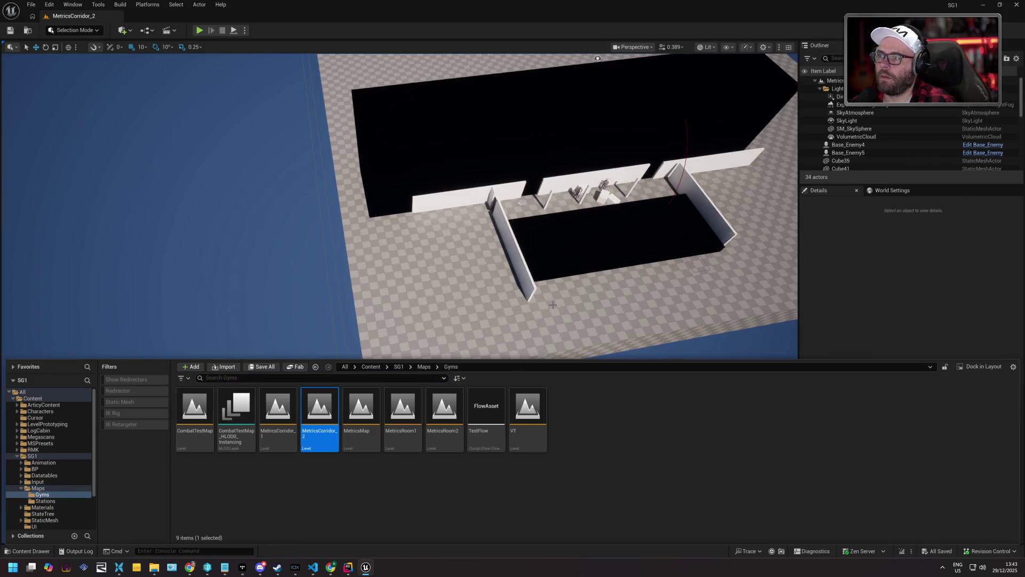
- Open MetricsRoom1, frame its dark room with the bench and light, and enlarge the viewport
double_click(400, 407)
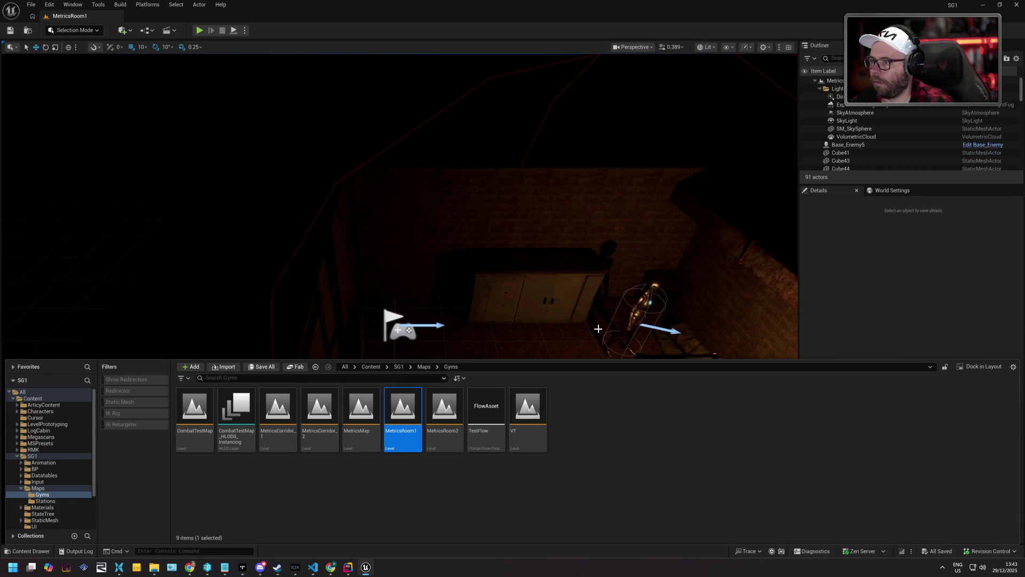
left_click_drag(577, 308, 577, 308)
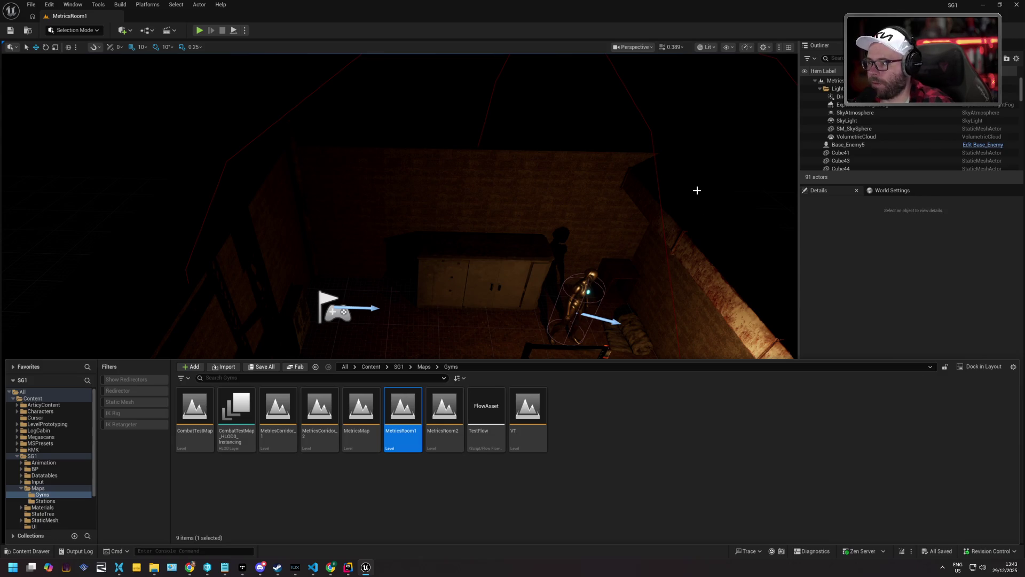
key("Down")
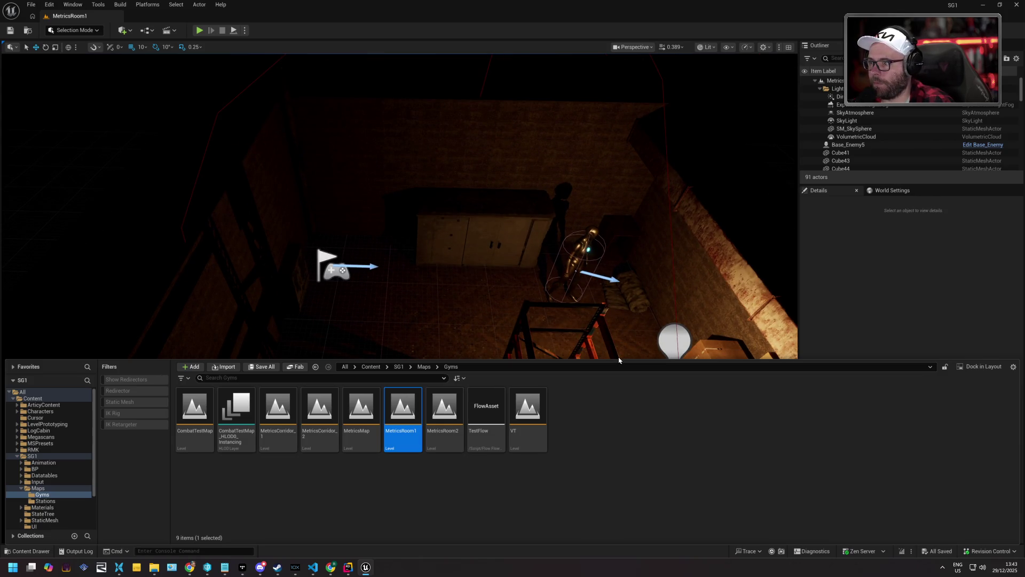
left_click_drag(620, 357, 611, 418)
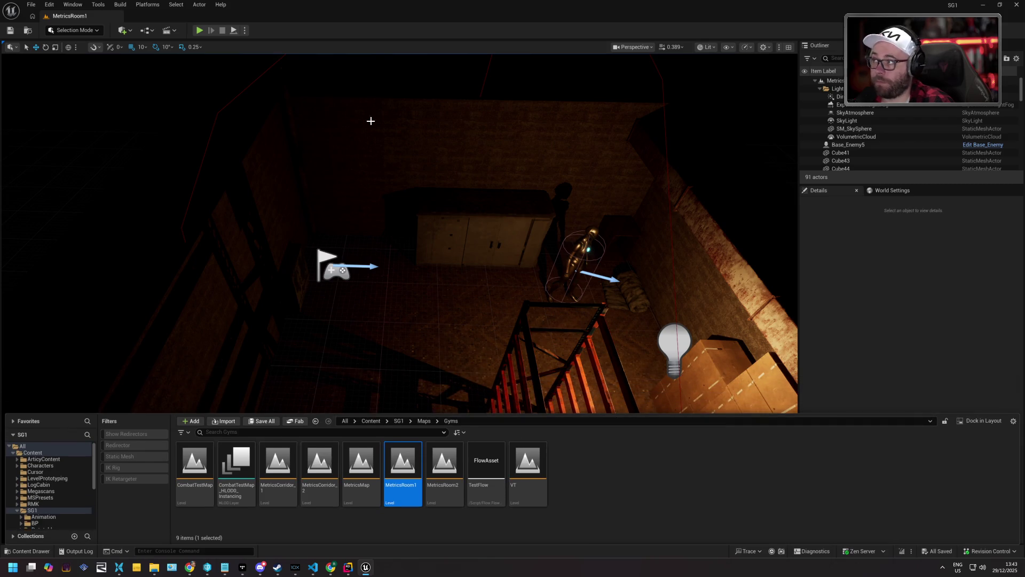
- Play MetricsRoom1 and walk the character right toward the staircase
left_click(200, 31)
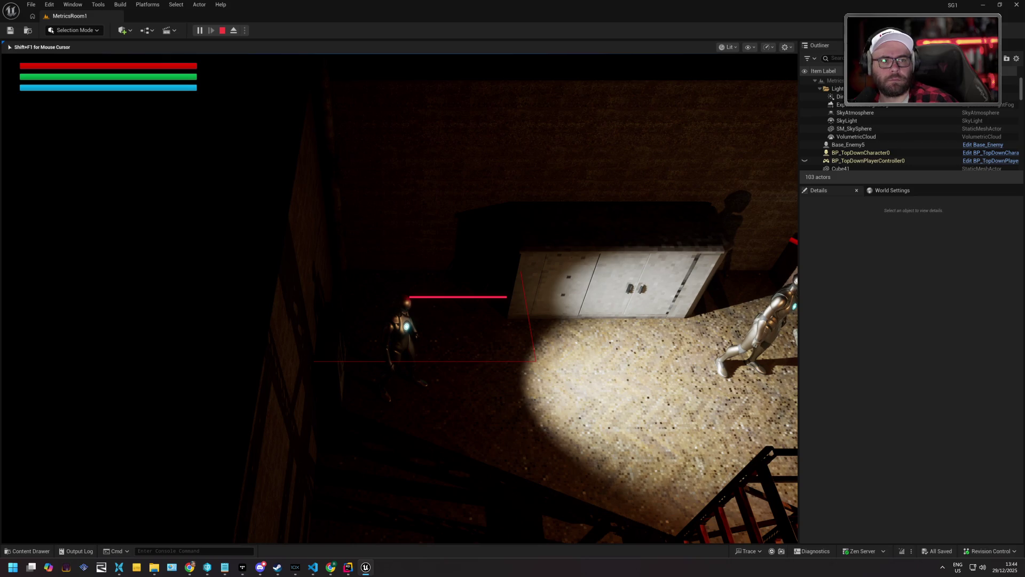
key("d")
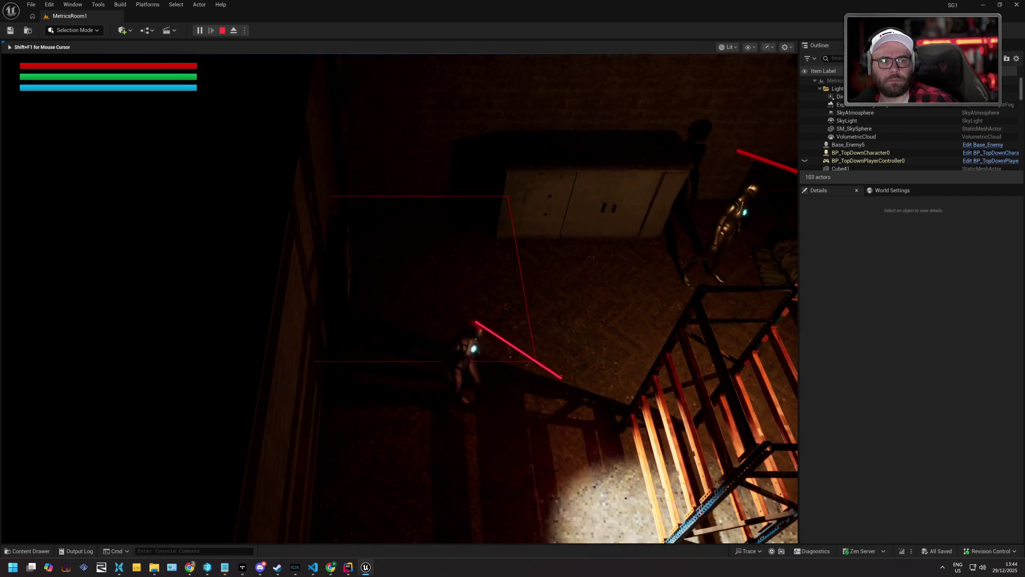